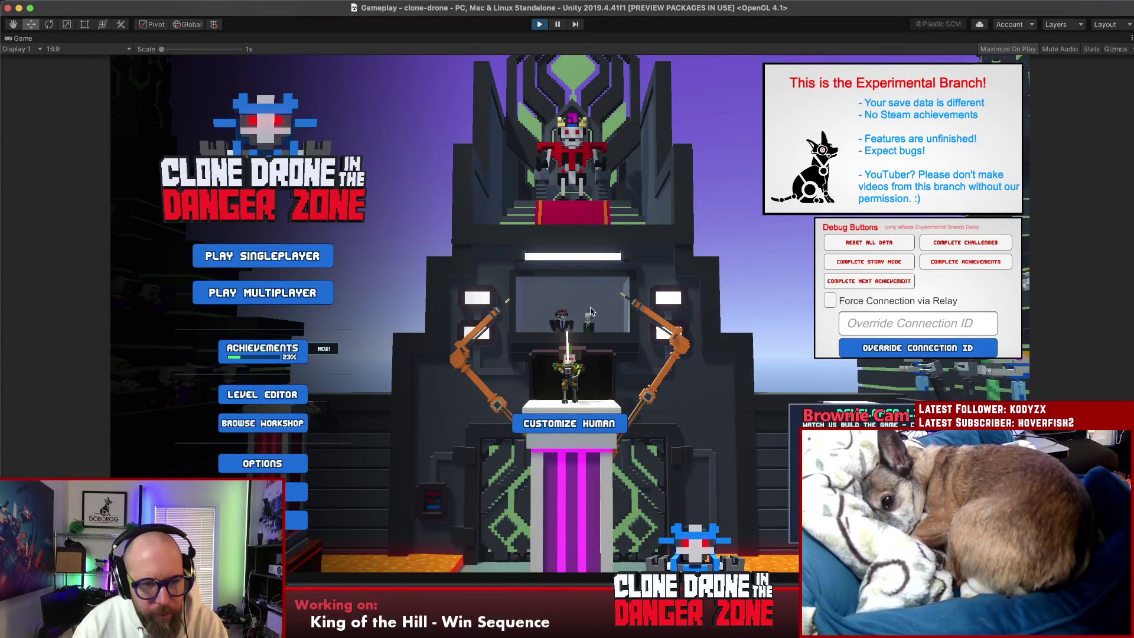
# Step: In Customize Human's Emotes panel, set It's Over! as the win-game emote
pyautogui.click(571, 423)
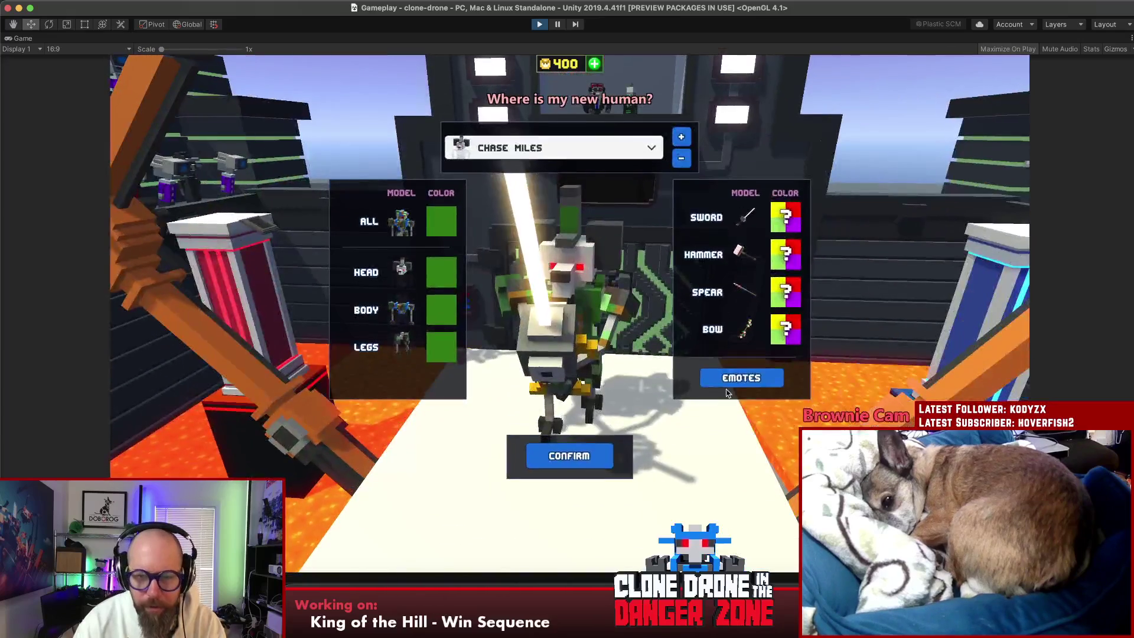
pyautogui.click(737, 377)
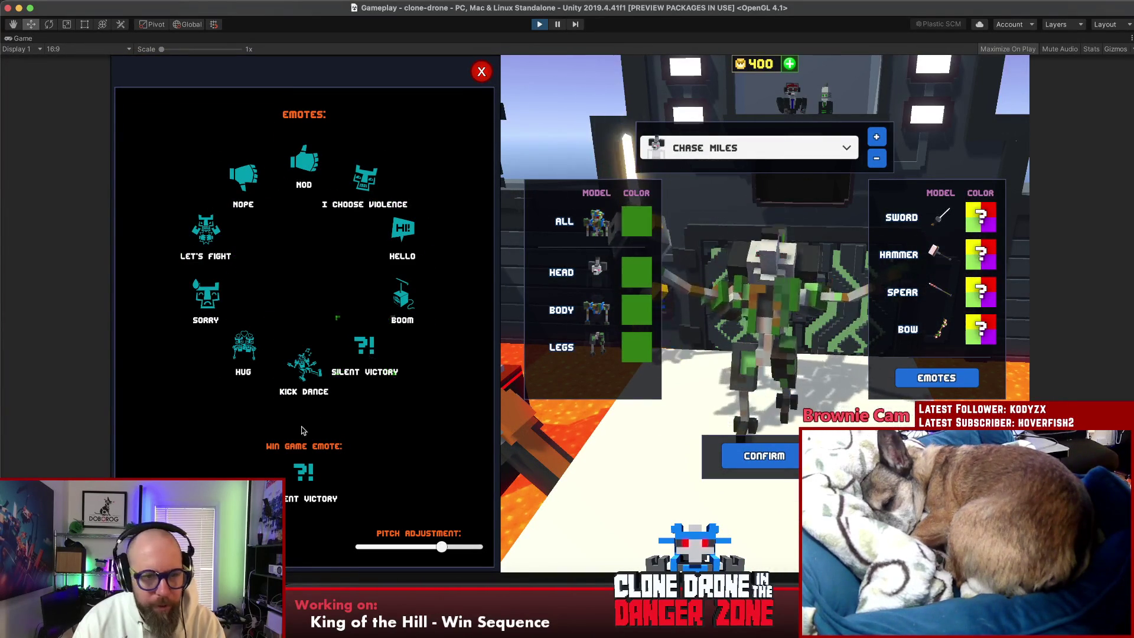
pyautogui.click(301, 472)
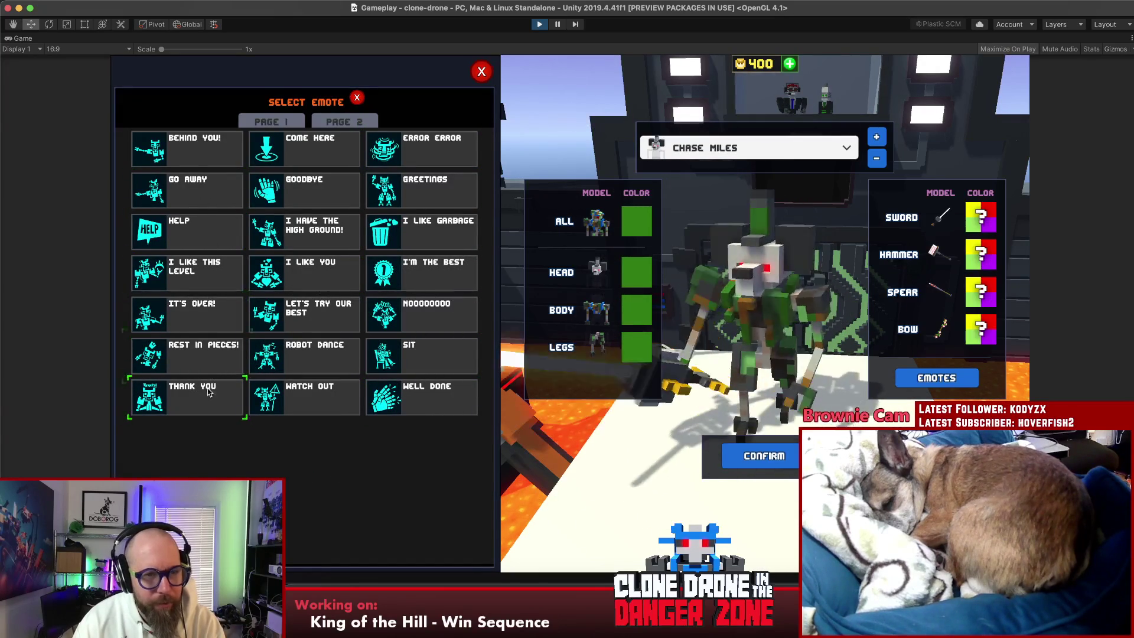
pyautogui.click(344, 122)
pyautogui.click(267, 122)
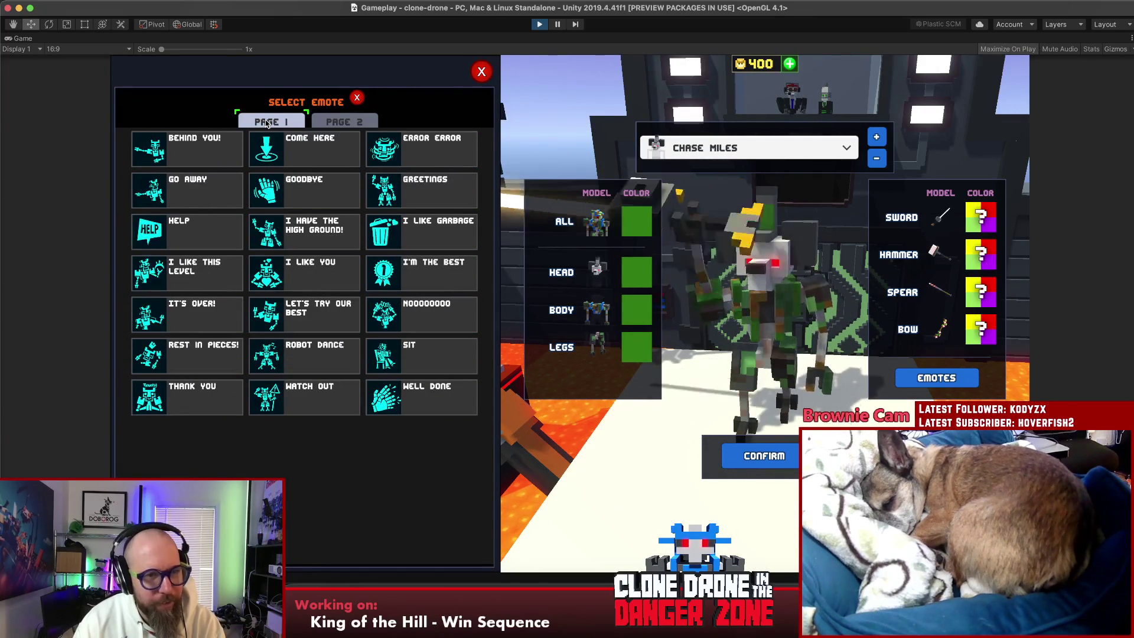
pyautogui.click(187, 313)
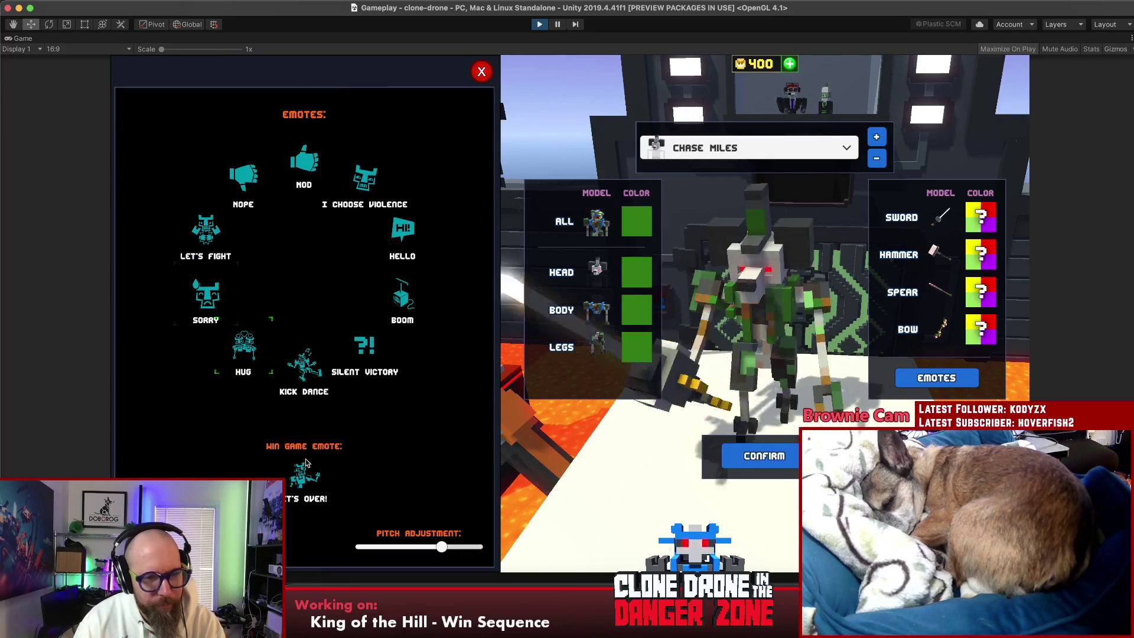
# Step: Change the win-game emote to Rest In Pieces!
pyautogui.click(311, 488)
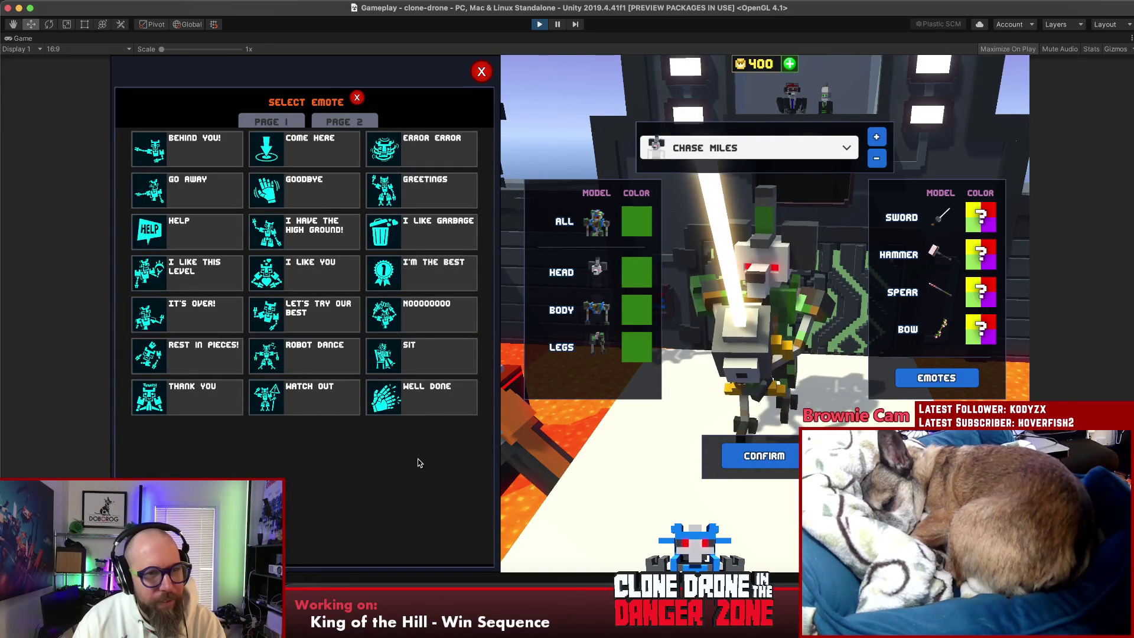
pyautogui.click(346, 126)
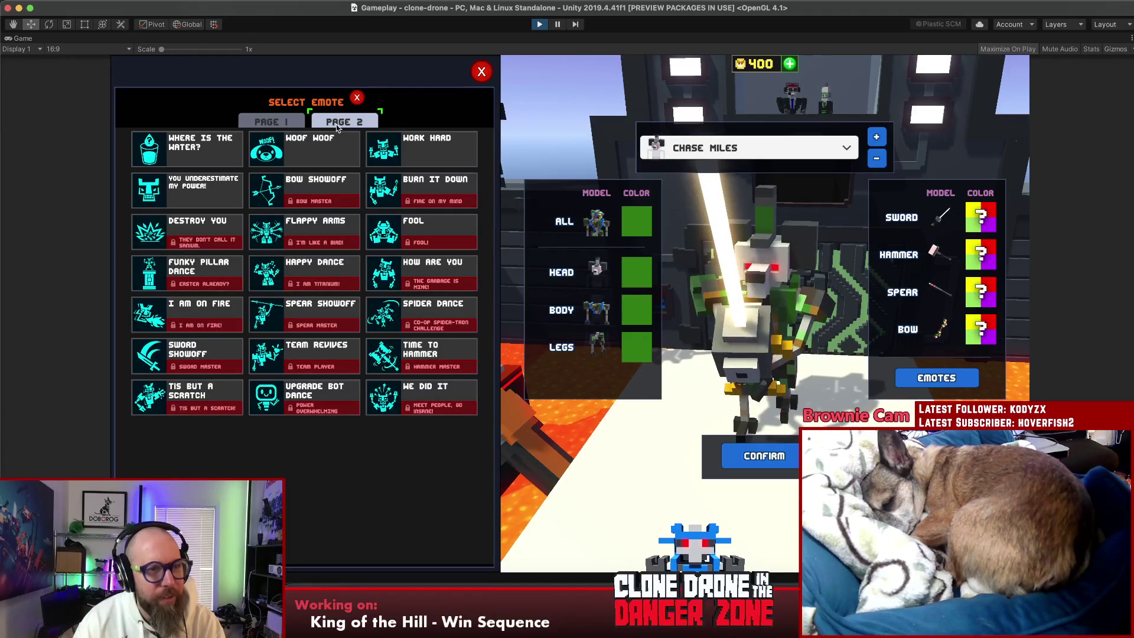
pyautogui.click(275, 123)
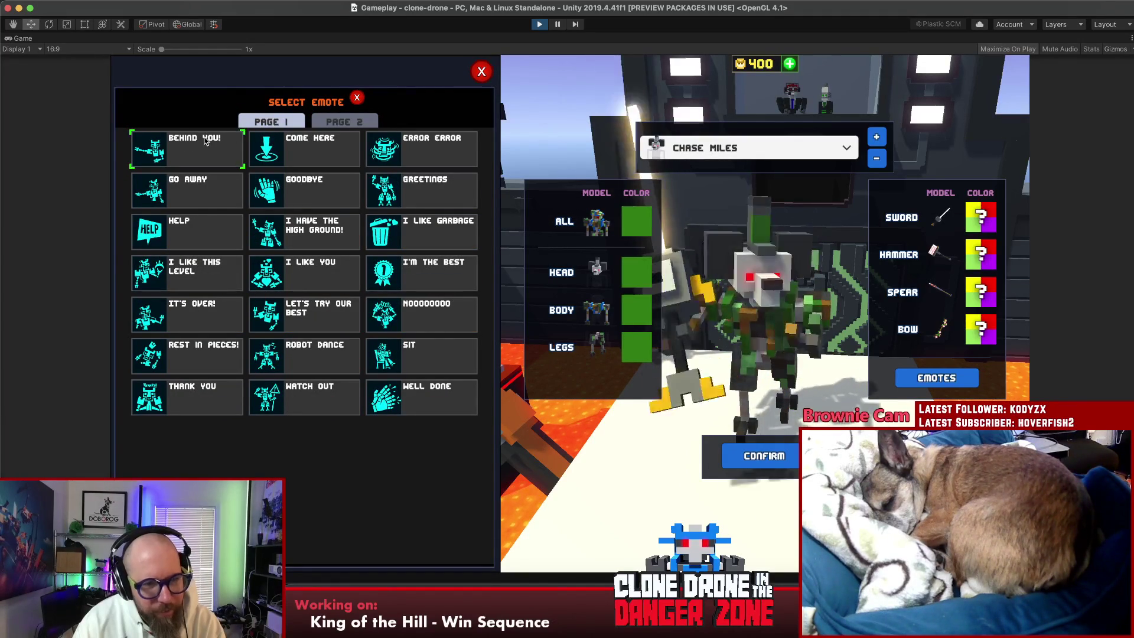
pyautogui.click(185, 363)
# Step: Switch the win-game emote to I Have The High Ground!, then reopen and close the emote choices
pyautogui.click(310, 474)
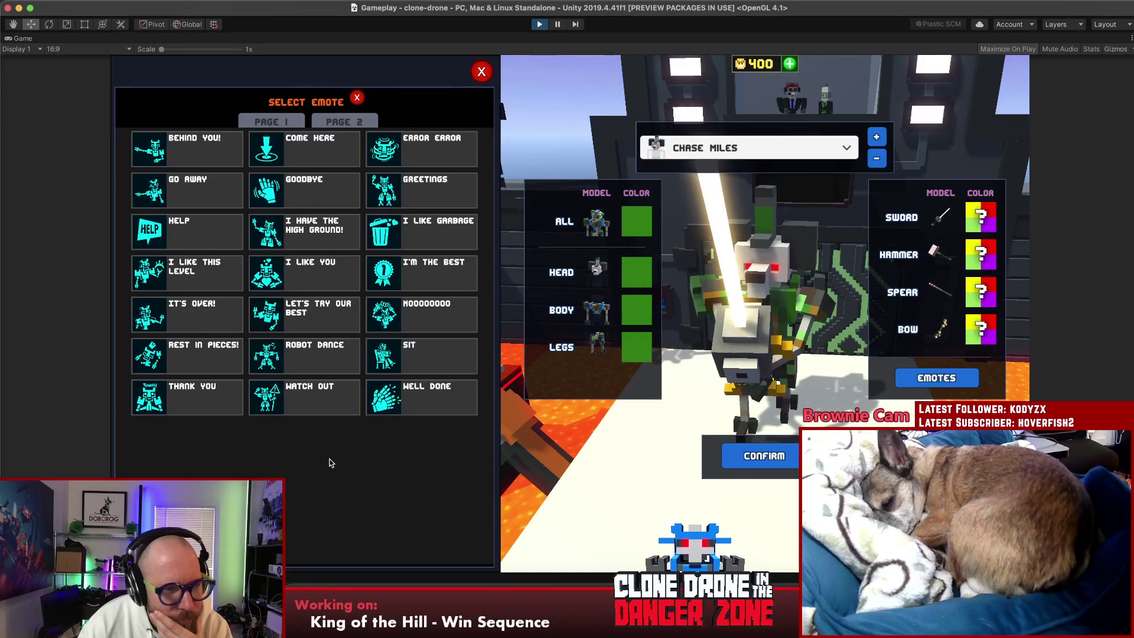
pyautogui.click(346, 123)
pyautogui.click(287, 123)
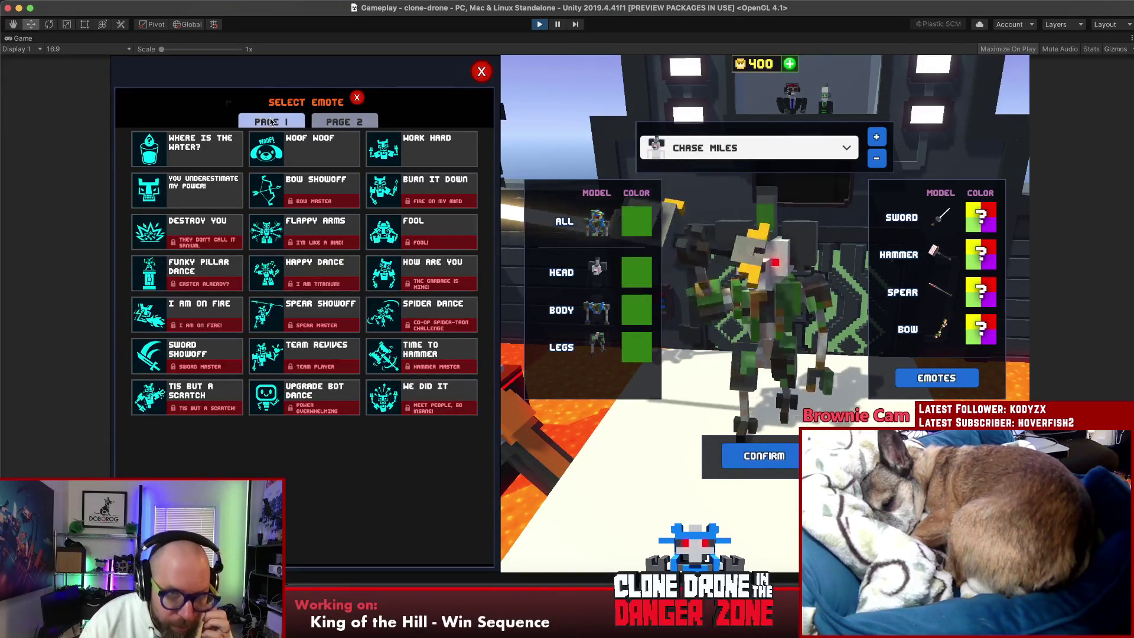
pyautogui.click(313, 232)
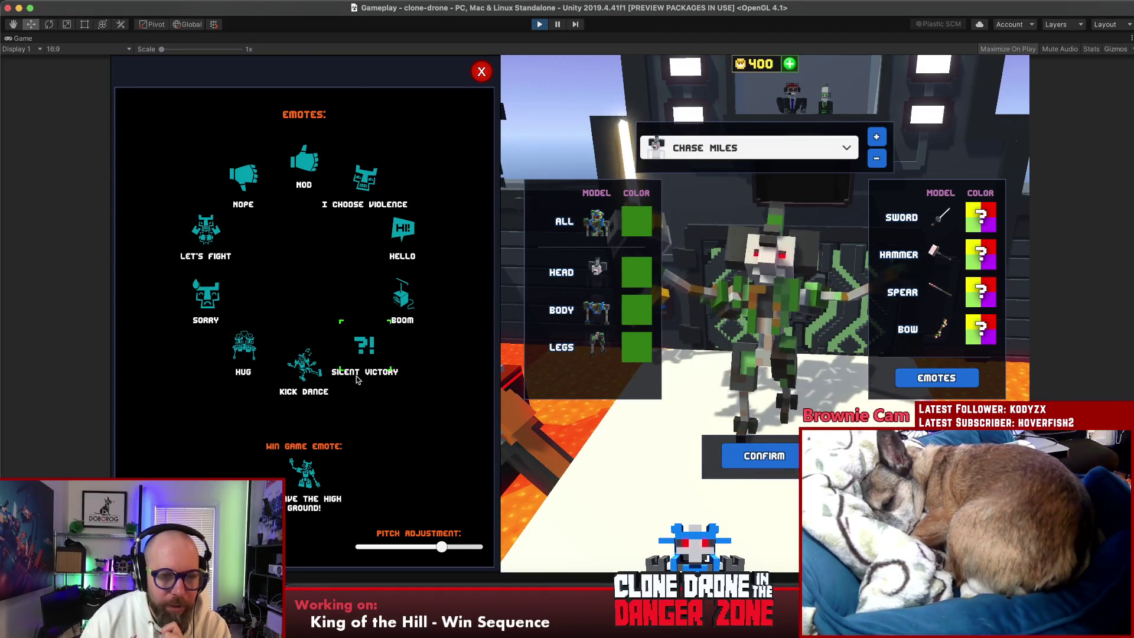
pyautogui.click(364, 346)
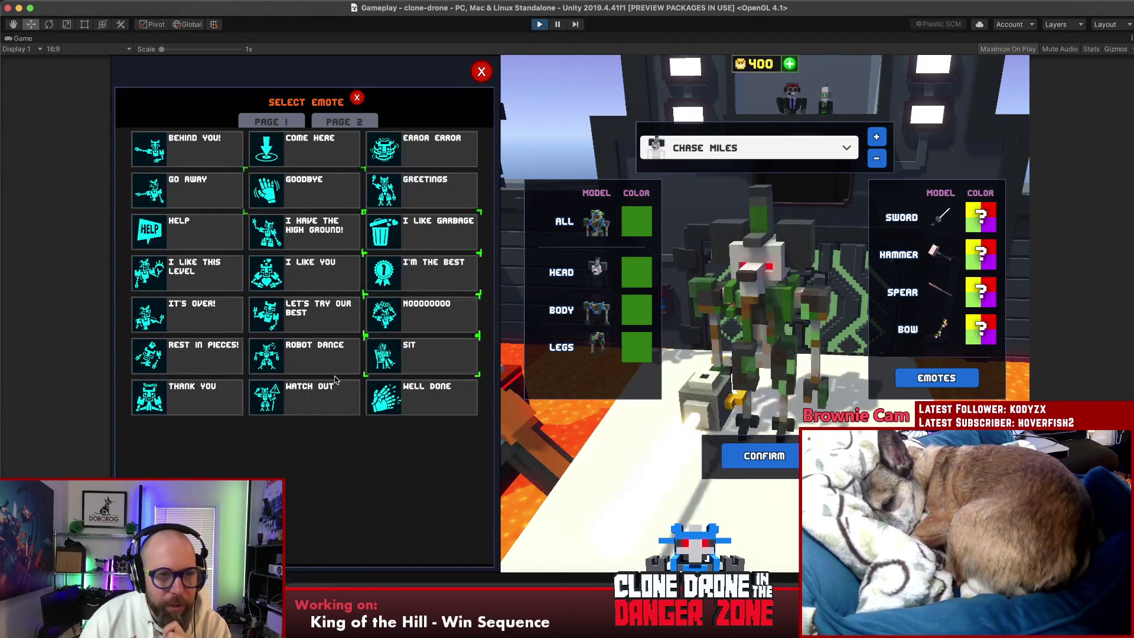
pyautogui.press('Escape')
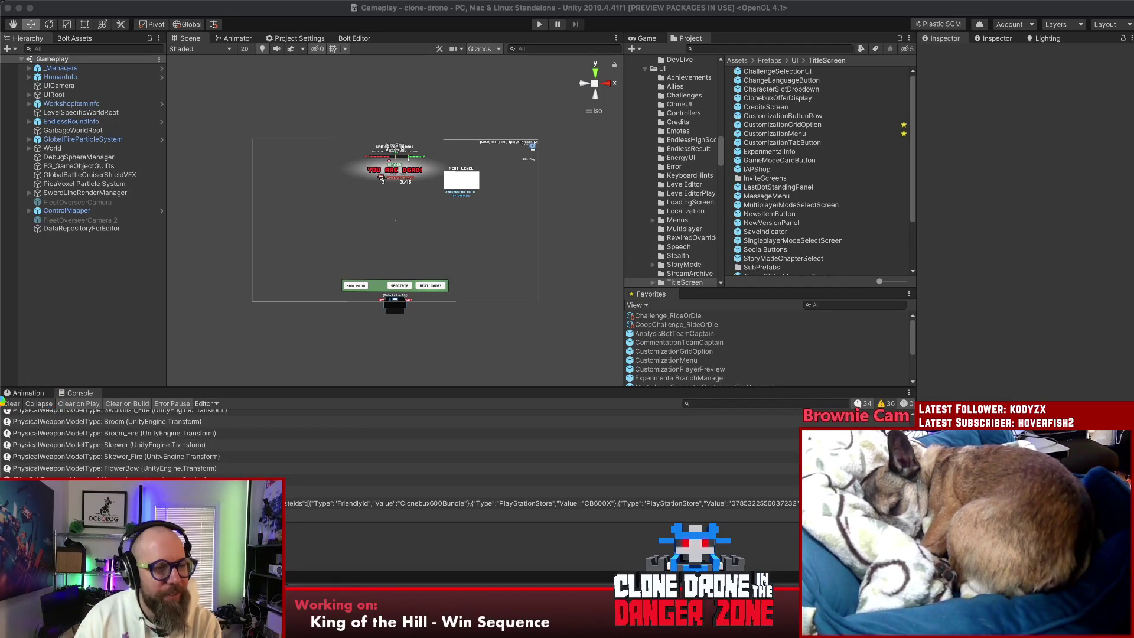
# Step: Clear all log entries from the Unity Console and bring up the code editor
pyautogui.click(12, 404)
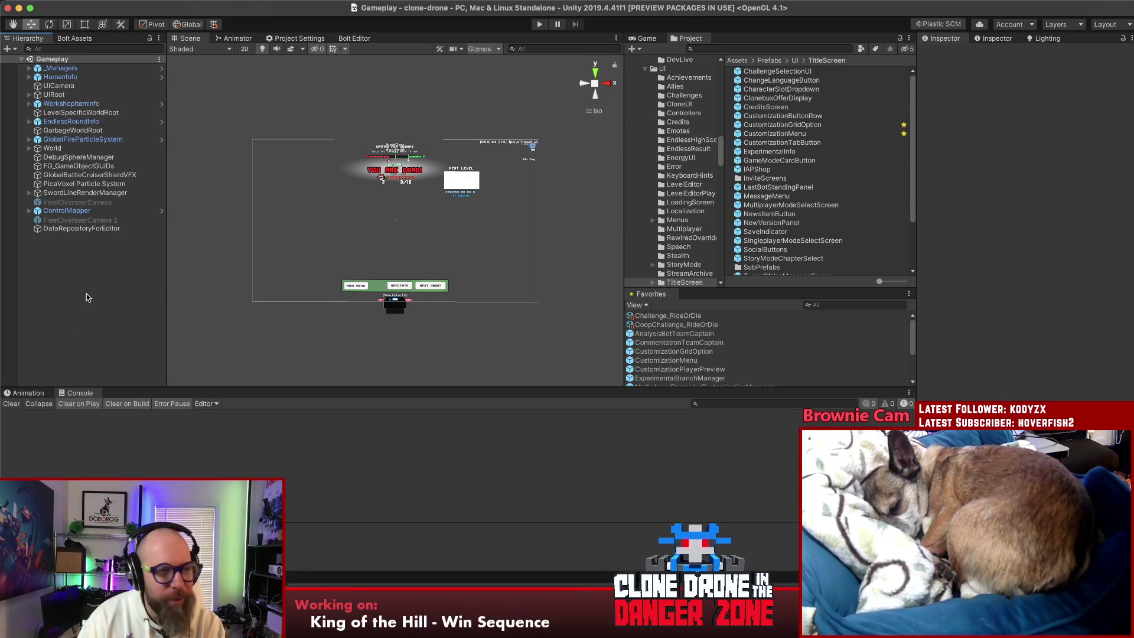
pyautogui.moveTo(164, 282)
pyautogui.mouseDown()
pyautogui.moveTo(201, 282)
pyautogui.moveTo(162, 282)
pyautogui.mouseUp()
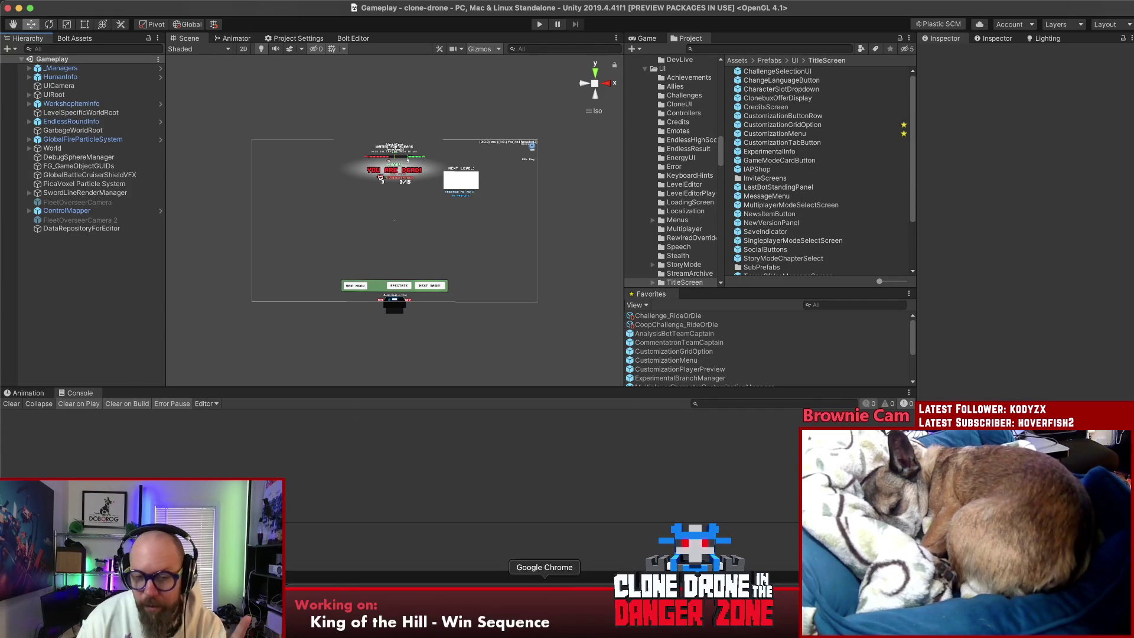
pyautogui.click(543, 617)
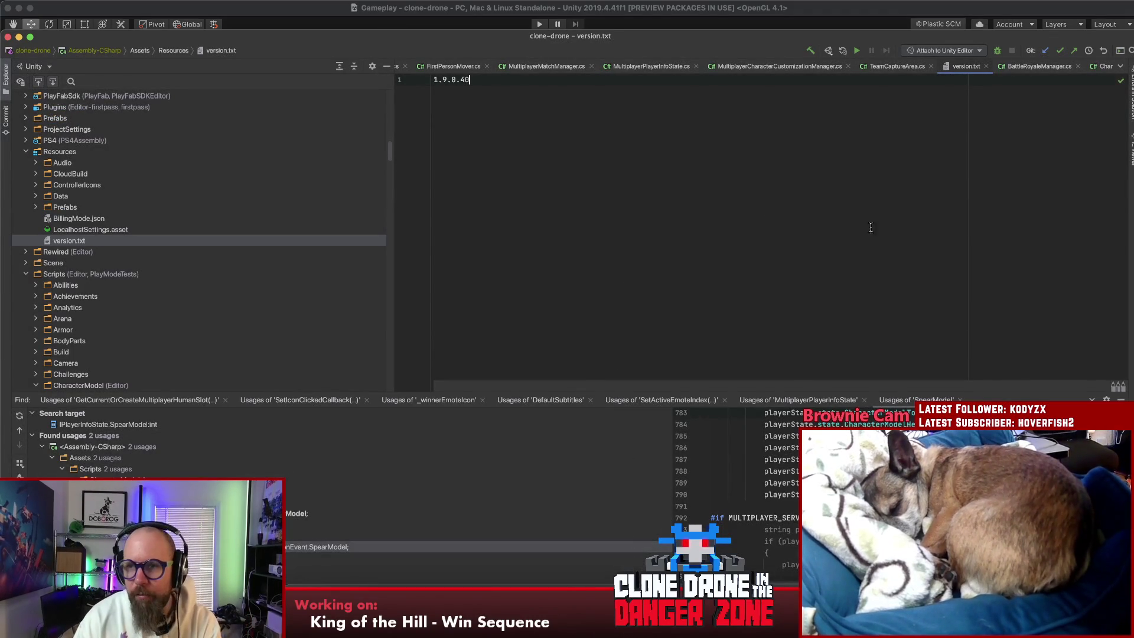
# Step: Search Everywhere for 'emoteselec', open EmoteSelectionUI.cs, and scroll through its fields
pyautogui.press('shift')
pyautogui.press('shift')
pyautogui.write('emoteselec')
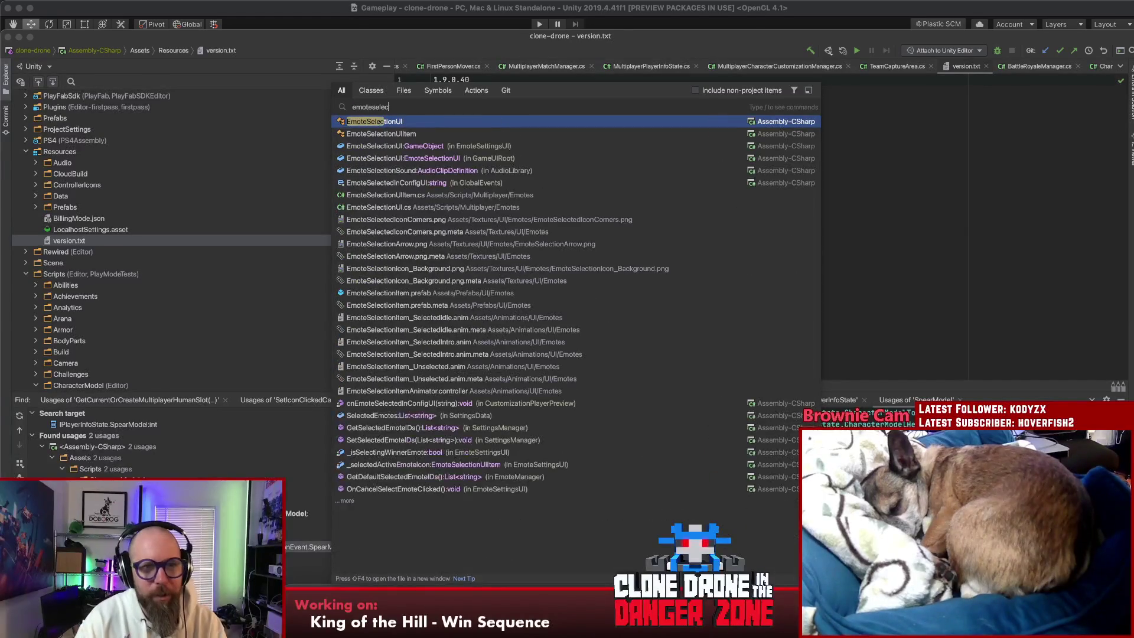
pyautogui.press('Return')
pyautogui.scroll(-20, 841, 167)
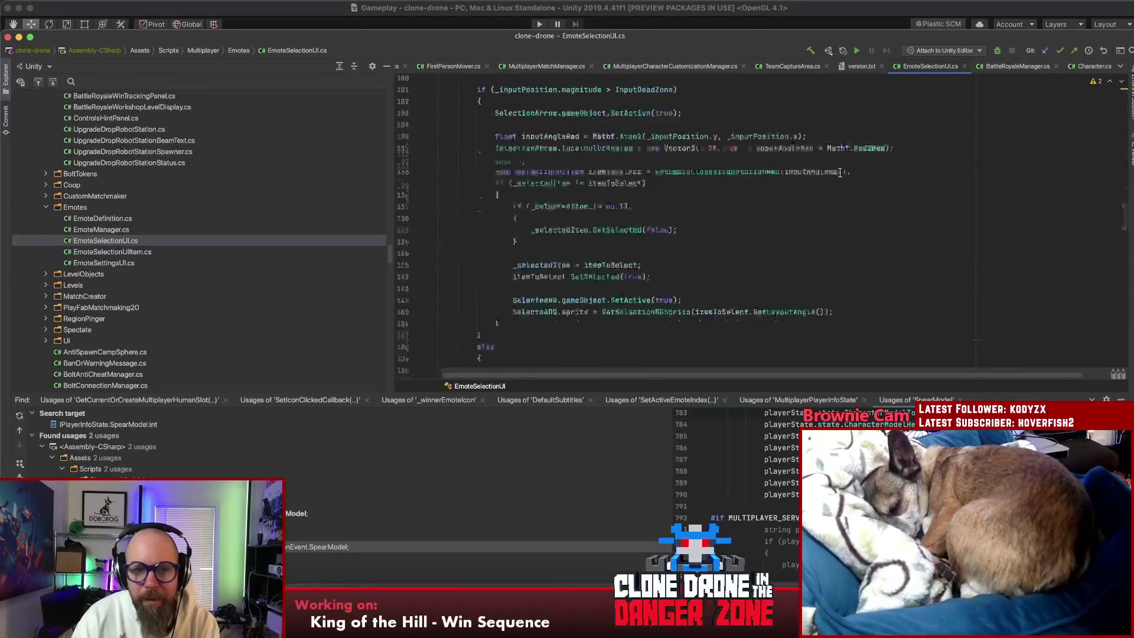
pyautogui.scroll(-15, 842, 175)
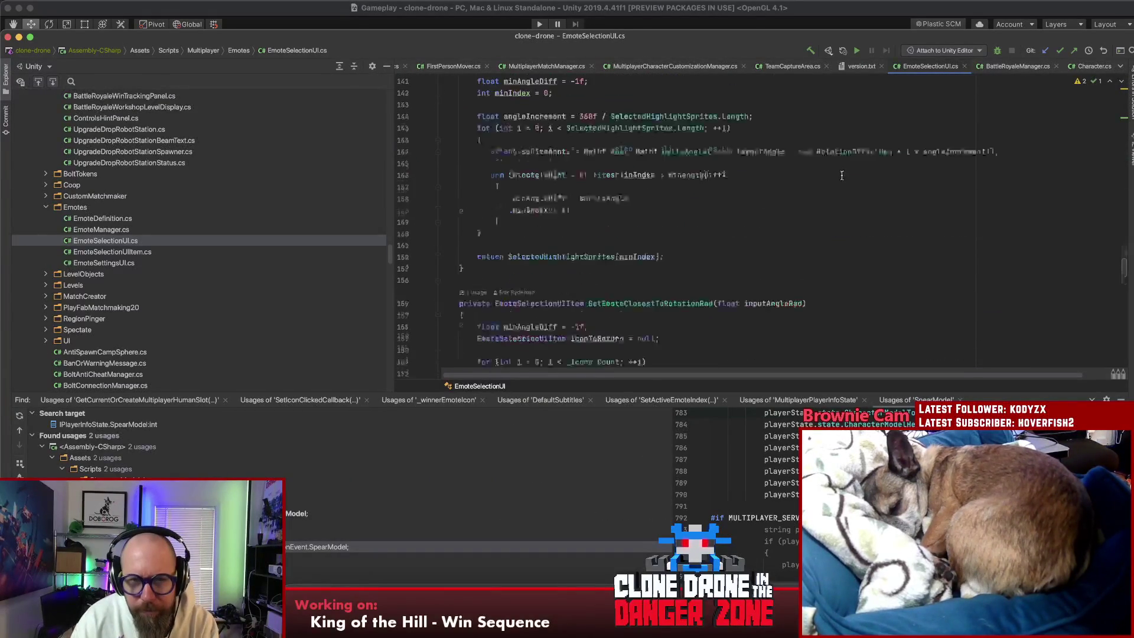
pyautogui.scroll(20, 830, 191)
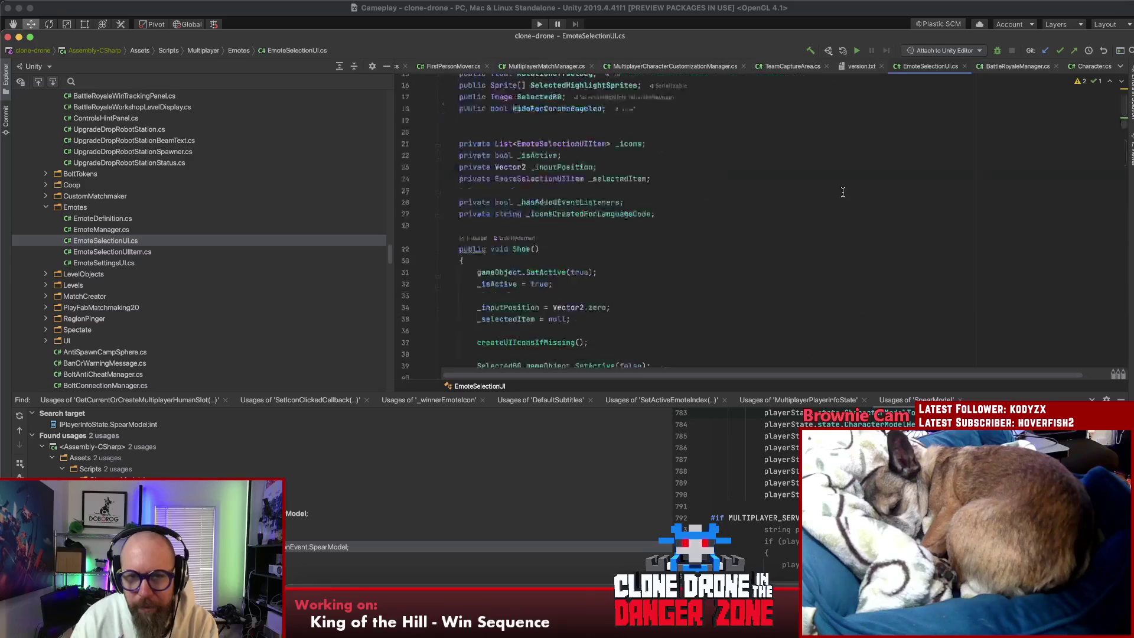
pyautogui.scroll(-2, 804, 259)
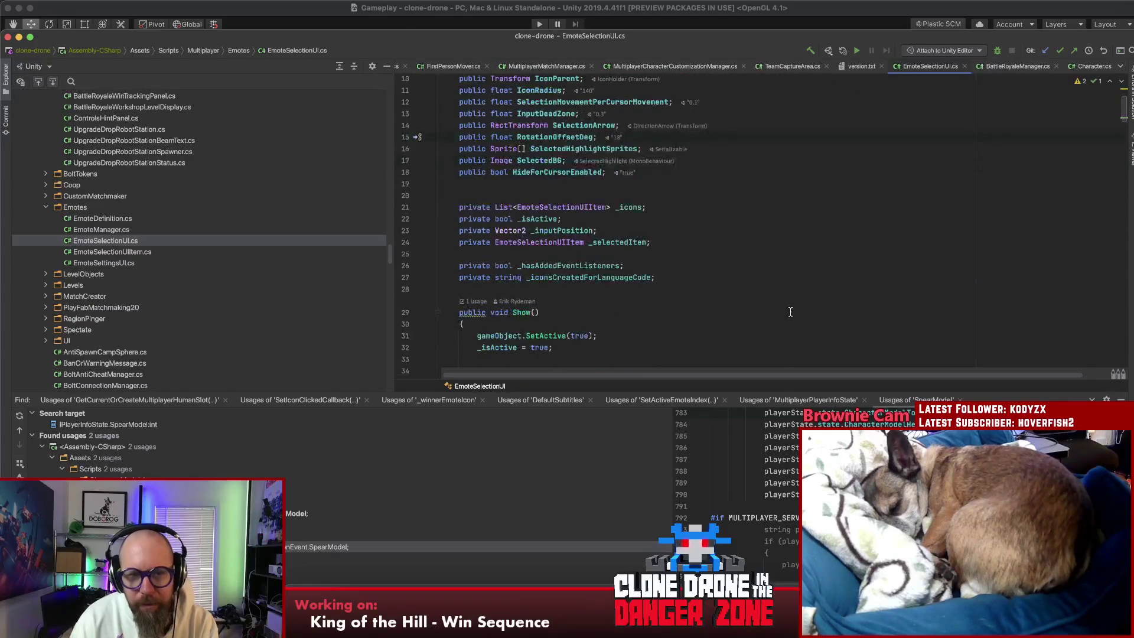
pyautogui.scroll(2, 793, 310)
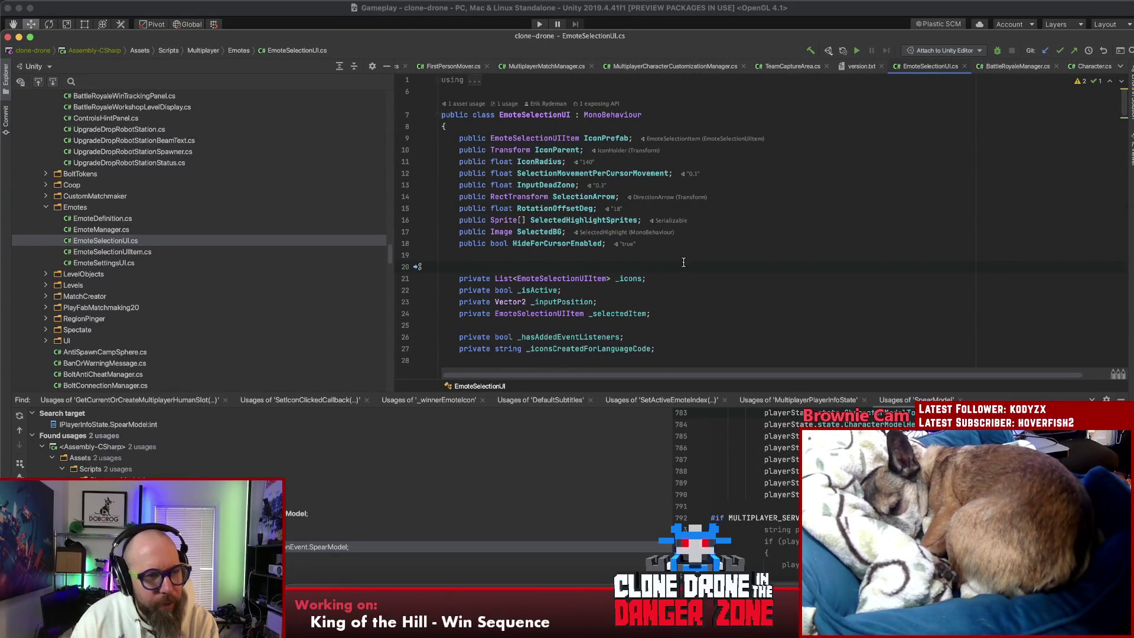
# Step: In EmoteSettingsUI.cs, find usages of _libraryIcons and jump to where icons are added
pyautogui.doubleClick(100, 263)
pyautogui.click(817, 175)
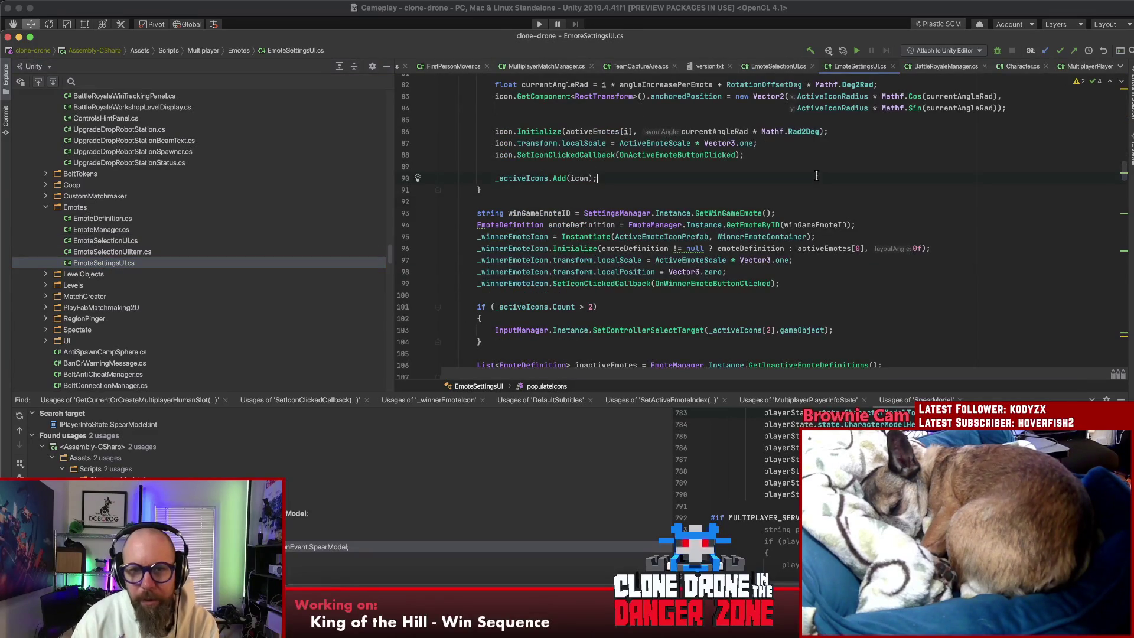
pyautogui.scroll(20, 836, 234)
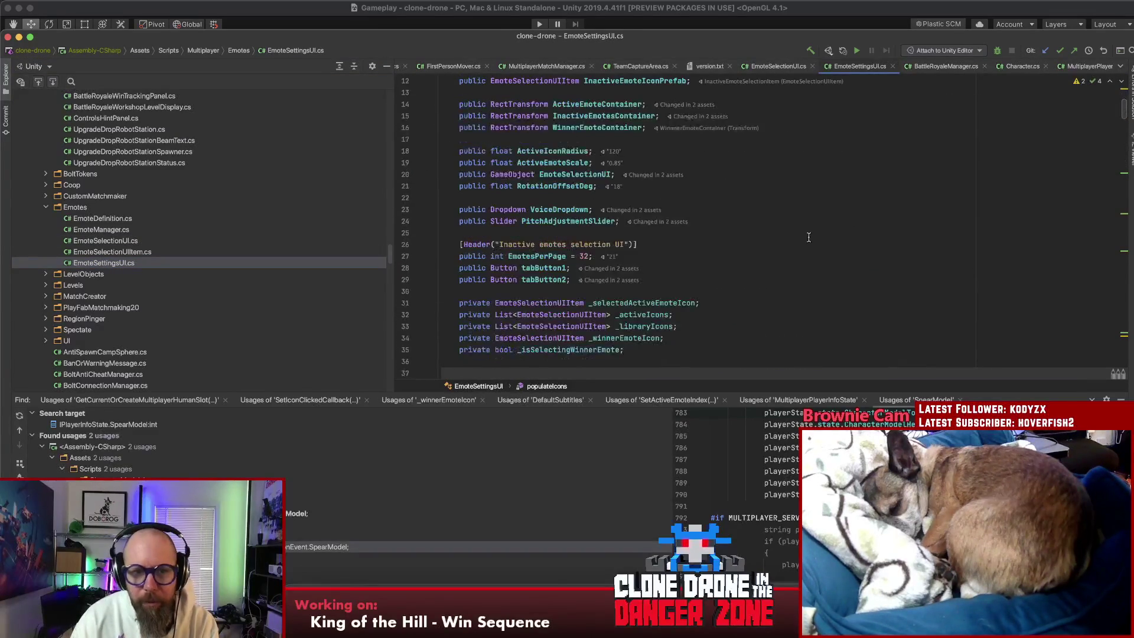
pyautogui.scroll(-1, 809, 237)
pyautogui.click(632, 275)
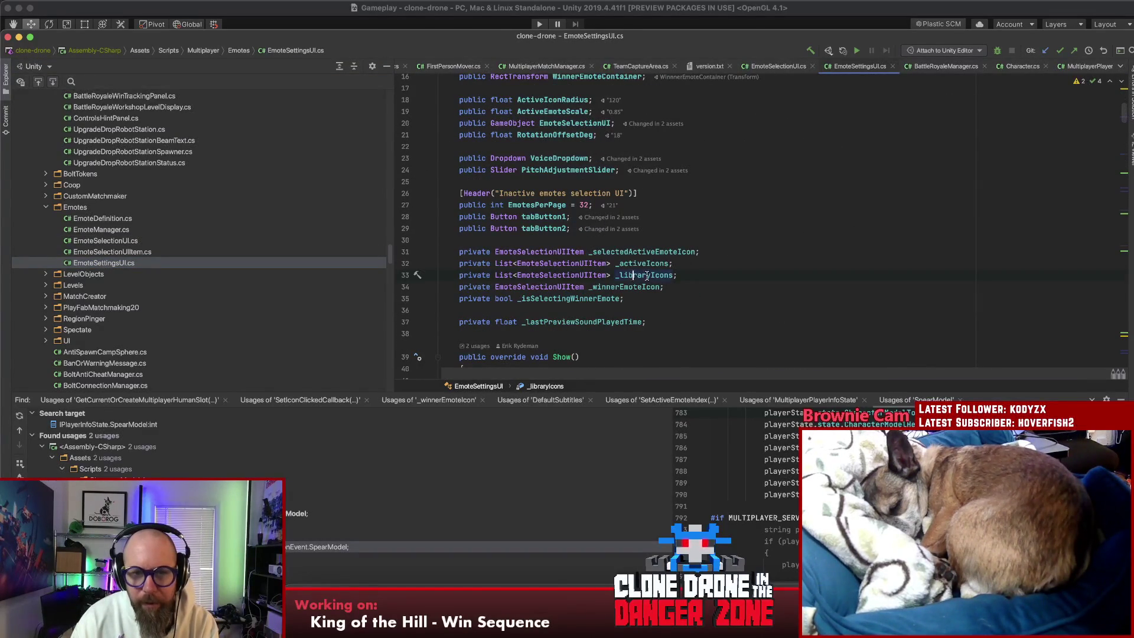
pyautogui.hotkey('alt', 'F7')
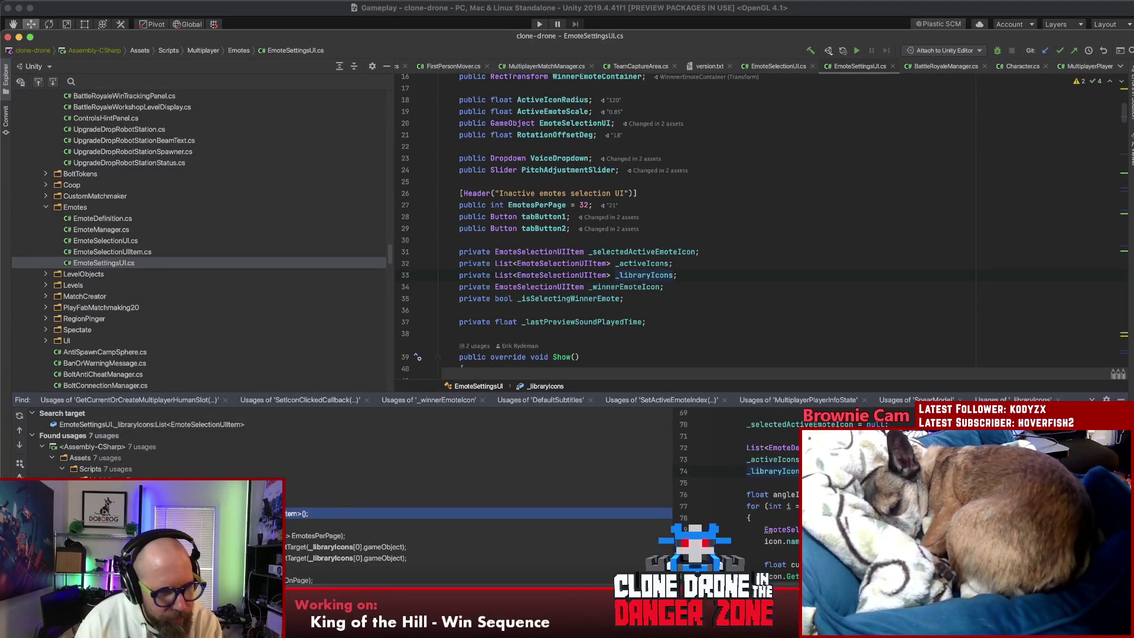
pyautogui.press('Down')
pyautogui.press('Return')
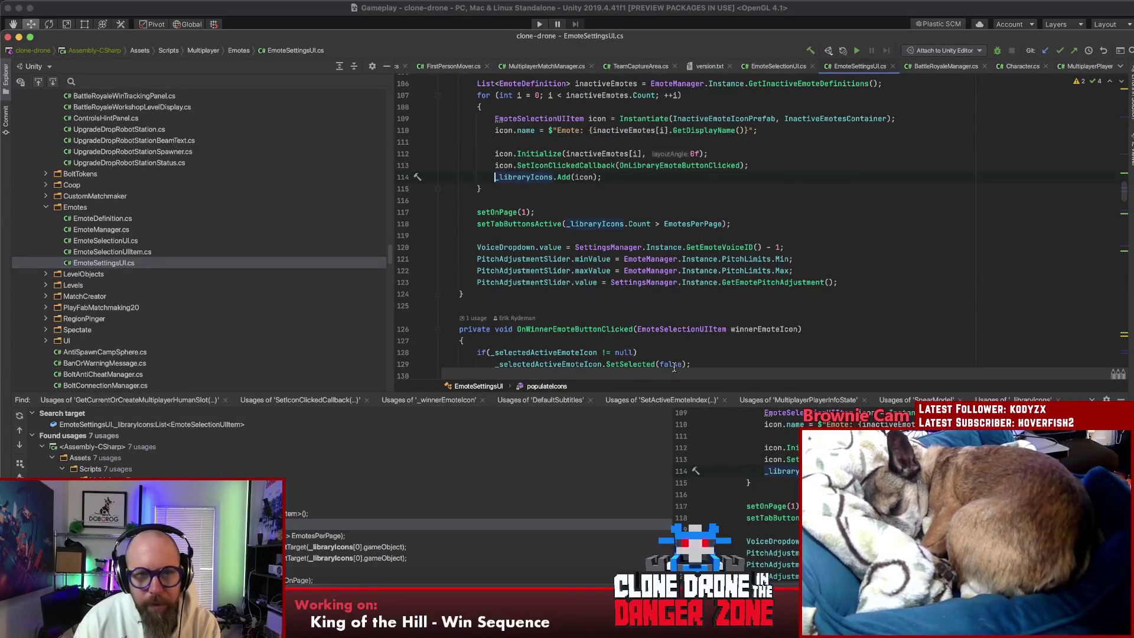
pyautogui.scroll(2, 780, 256)
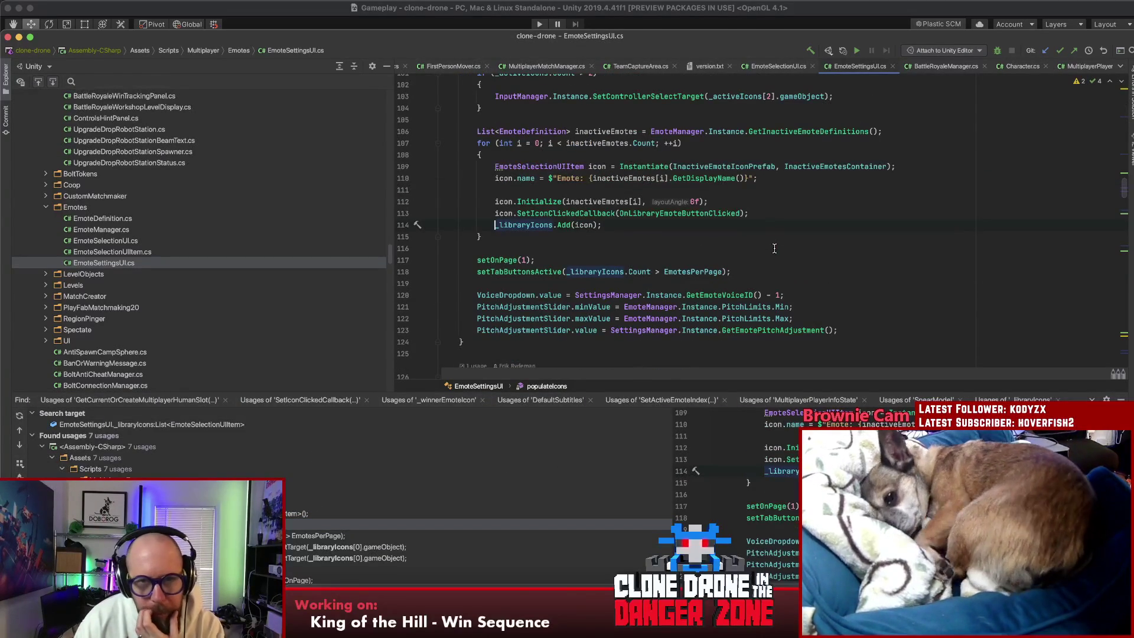
# Step: Read the GetInactiveEmoteDefinitions declaration in EmoteManager, then return to its call on line 106
pyautogui.click(812, 132)
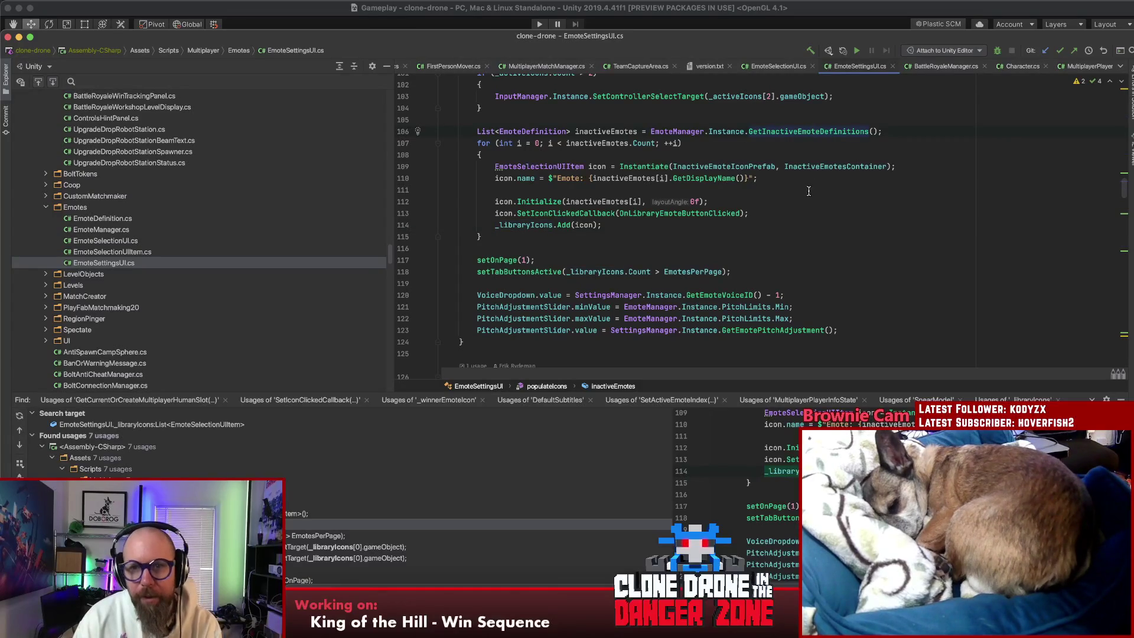
pyautogui.press('super+b')
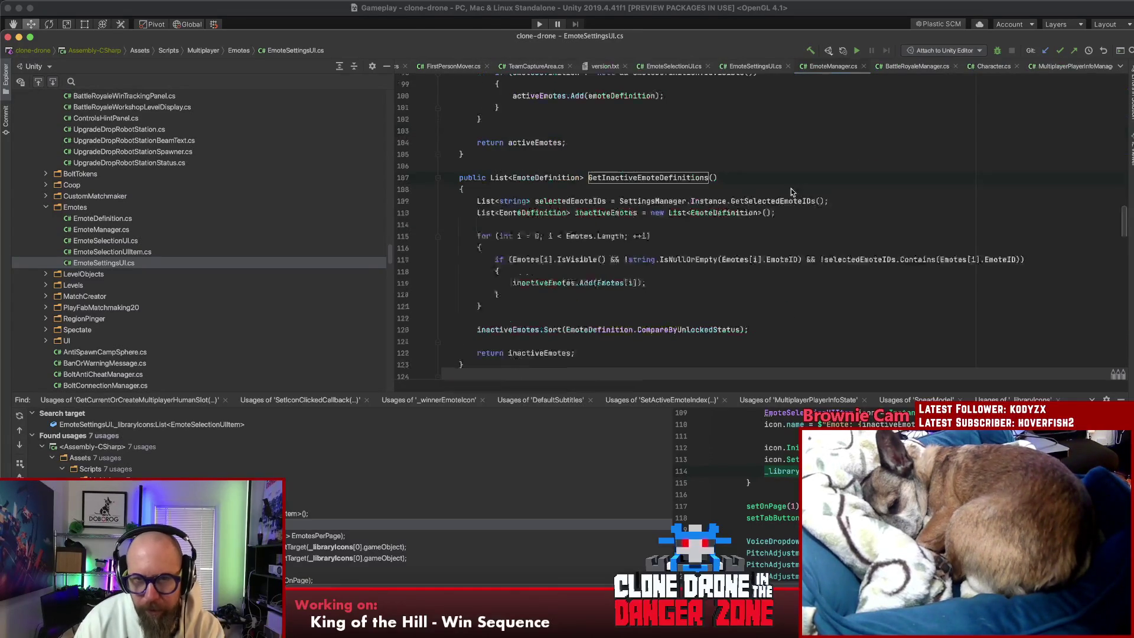
pyautogui.scroll(-3, 803, 187)
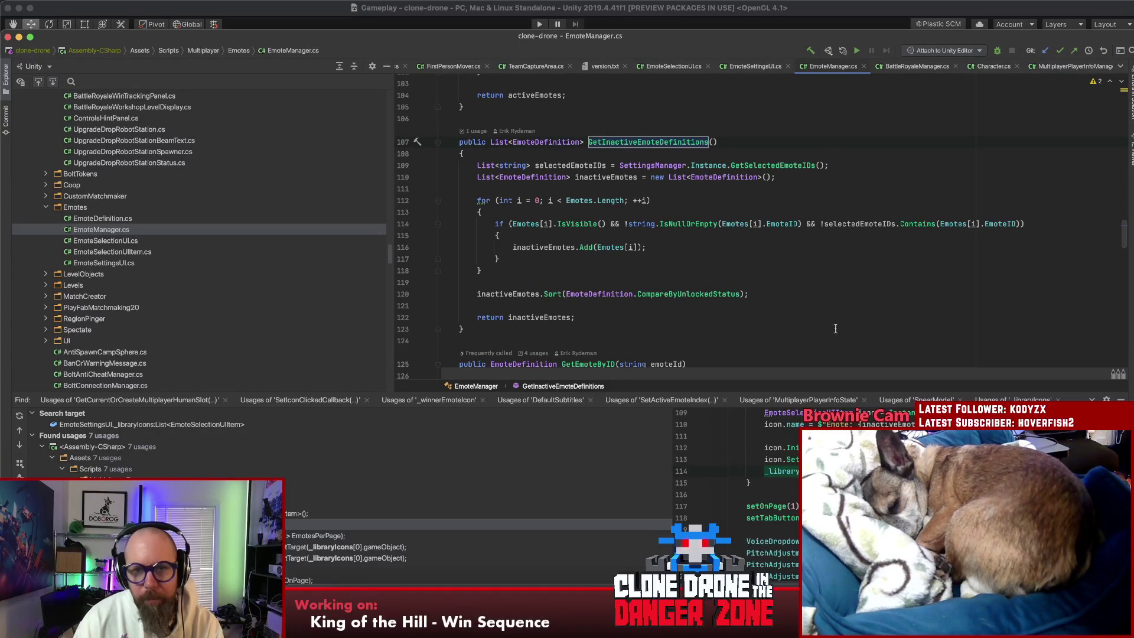
pyautogui.press('super+bracketleft')
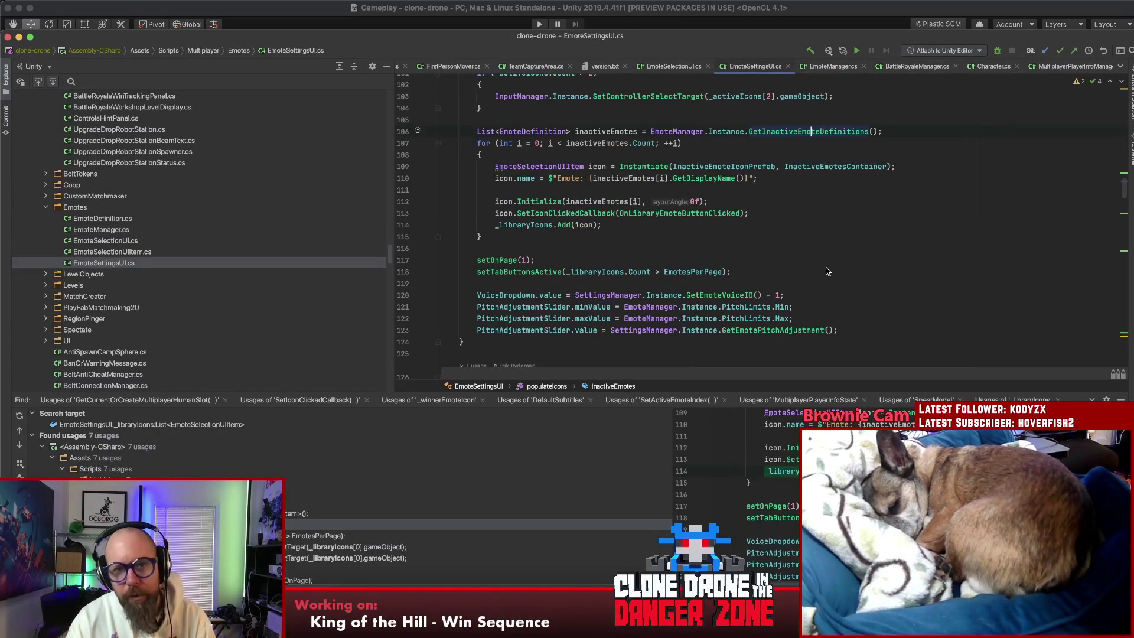
# Step: Check the references in populateIcons and find usages of InactiveEmotesContainer, reaching line 68
pyautogui.click(610, 143)
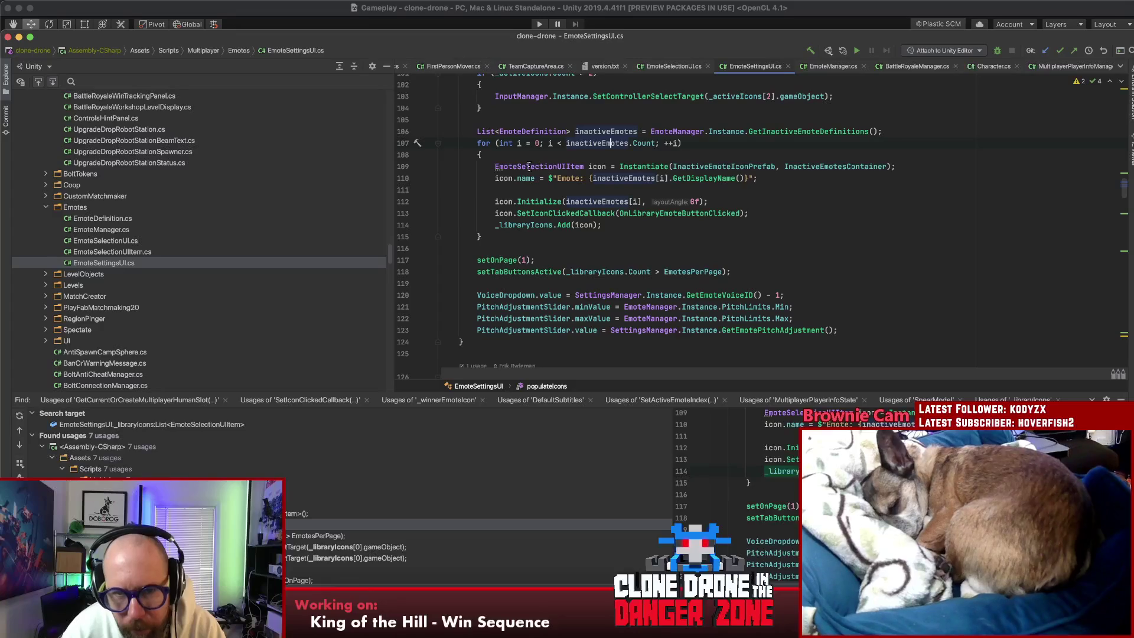
pyautogui.click(543, 201)
pyautogui.click(731, 168)
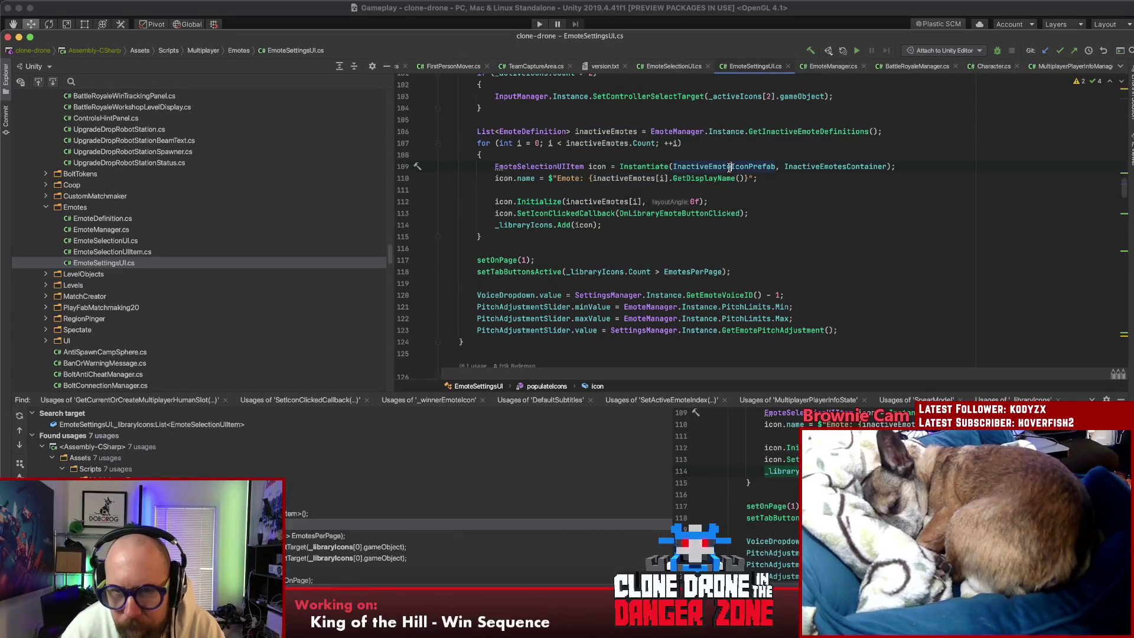
pyautogui.click(843, 166)
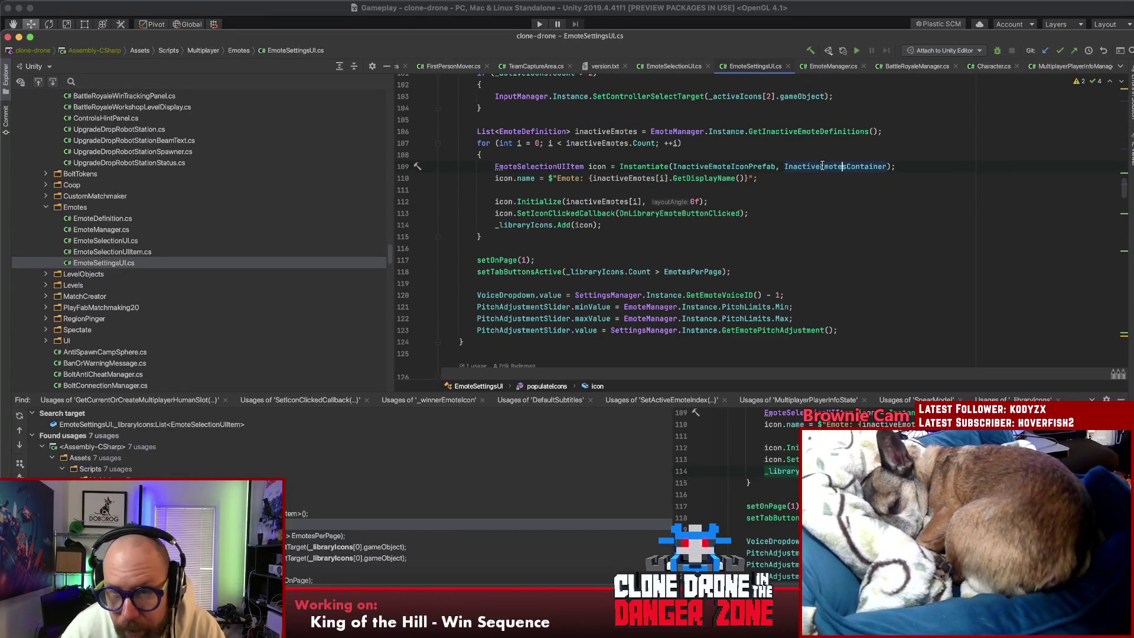
pyautogui.press('Down')
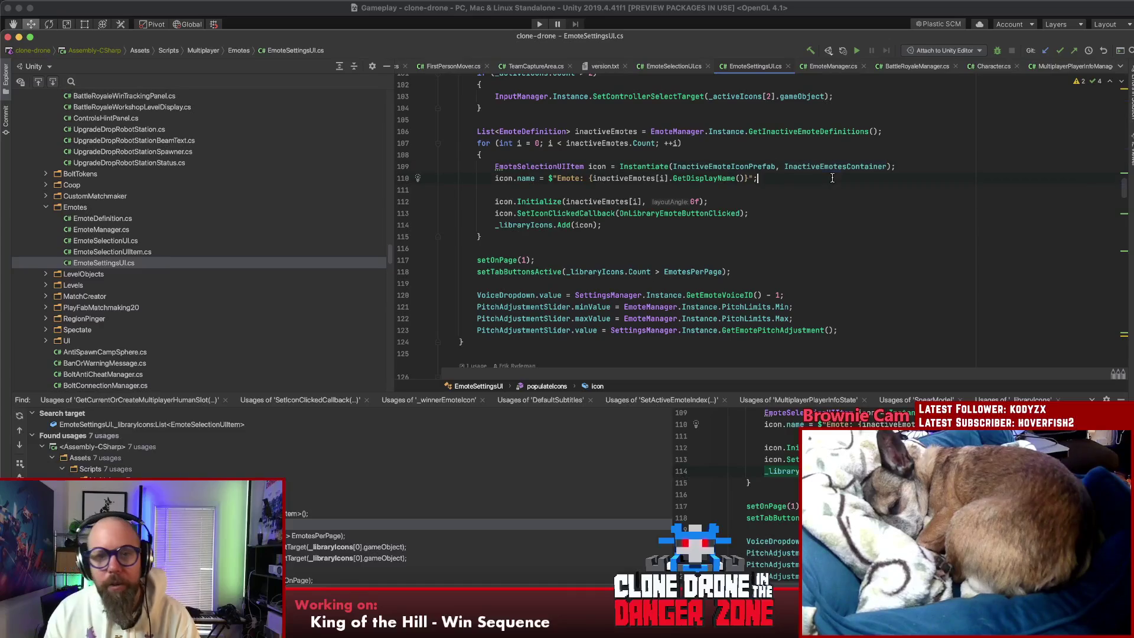
pyautogui.click(835, 168)
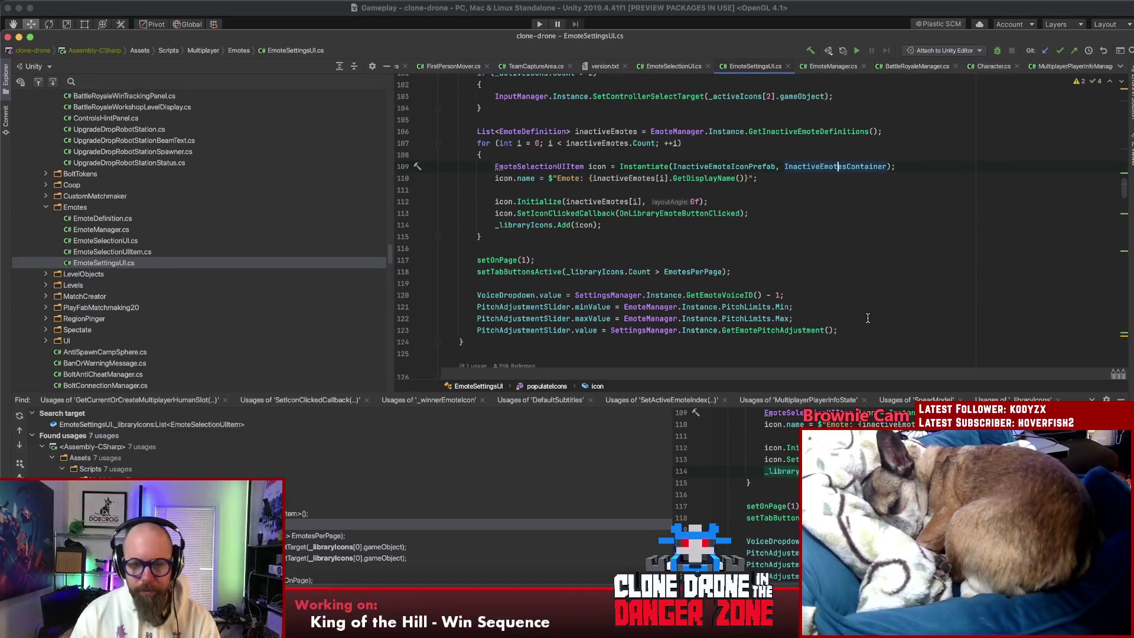
pyautogui.hotkey('alt', 'F7')
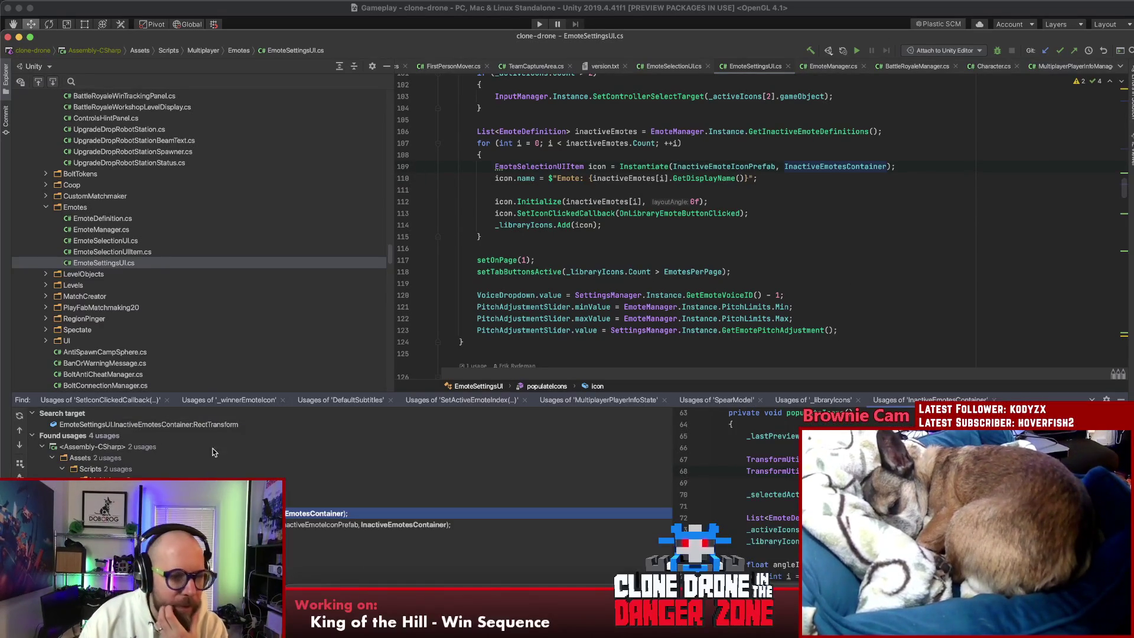
pyautogui.press('Down')
pyautogui.press('Return')
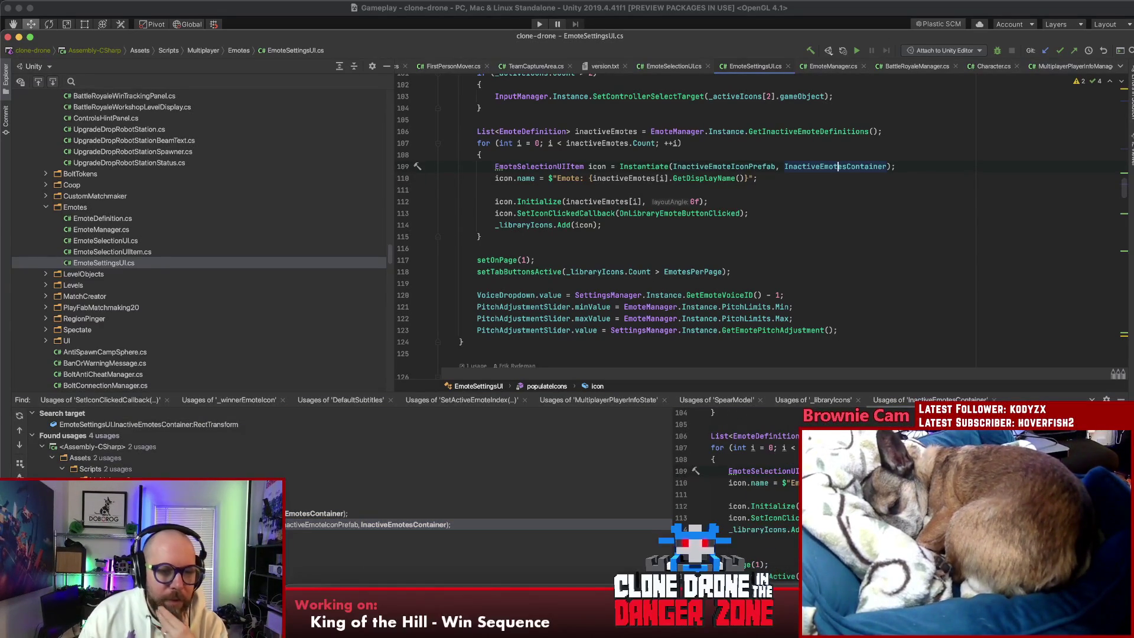
pyautogui.press('super+alt+Up')
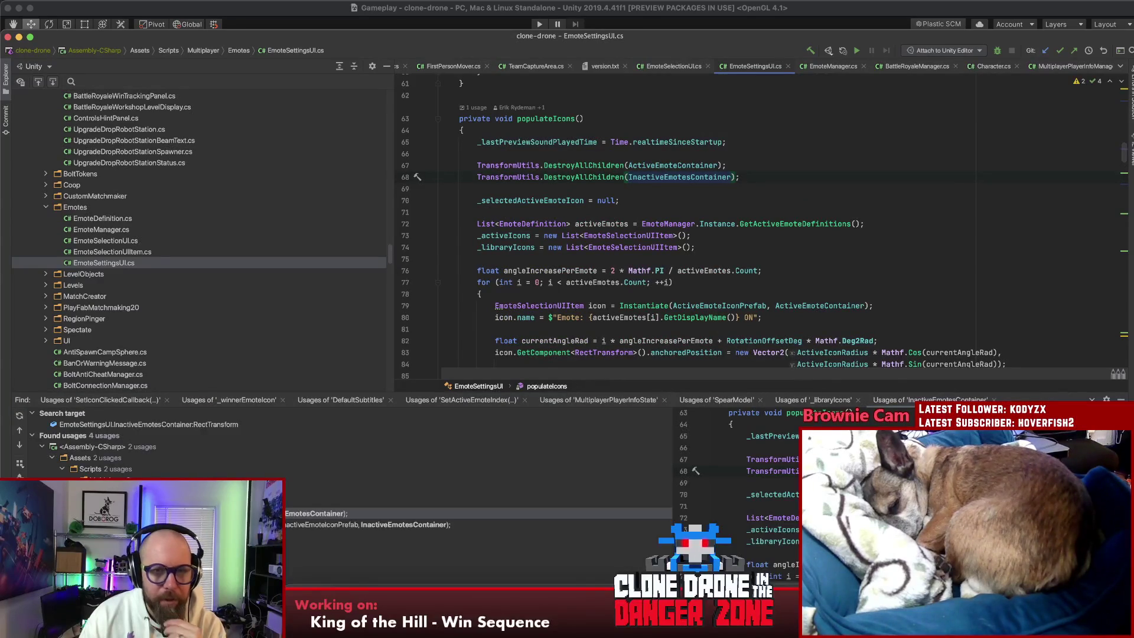
# Step: Browse the surrounding code, then list every usage of _libraryIcons from line 74
pyautogui.scroll(-10, 732, 253)
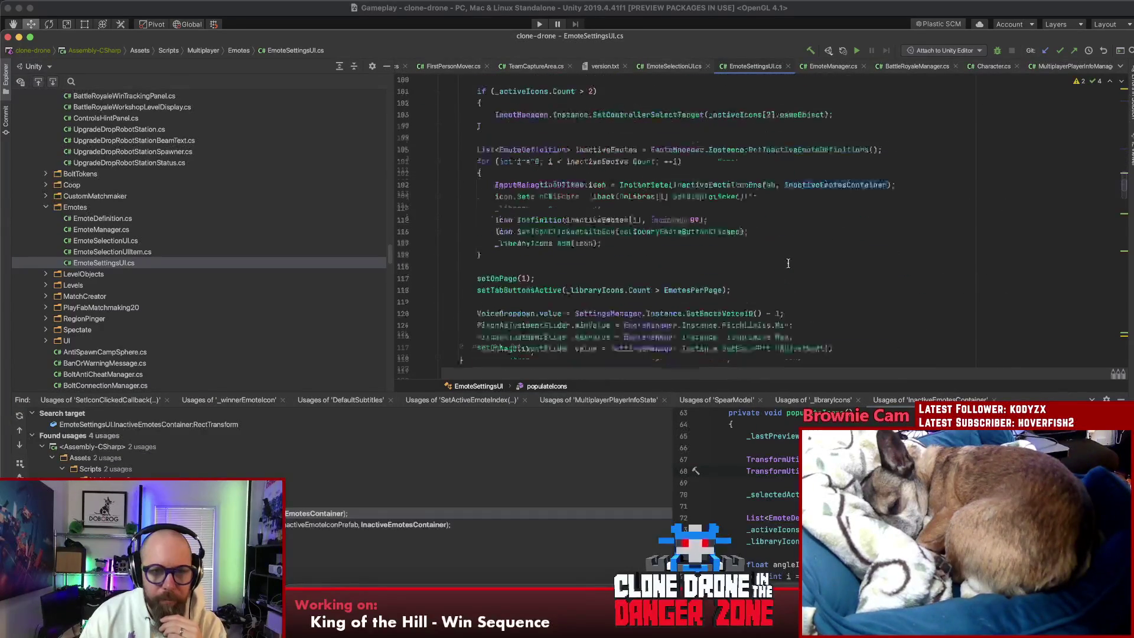
pyautogui.scroll(4, 773, 275)
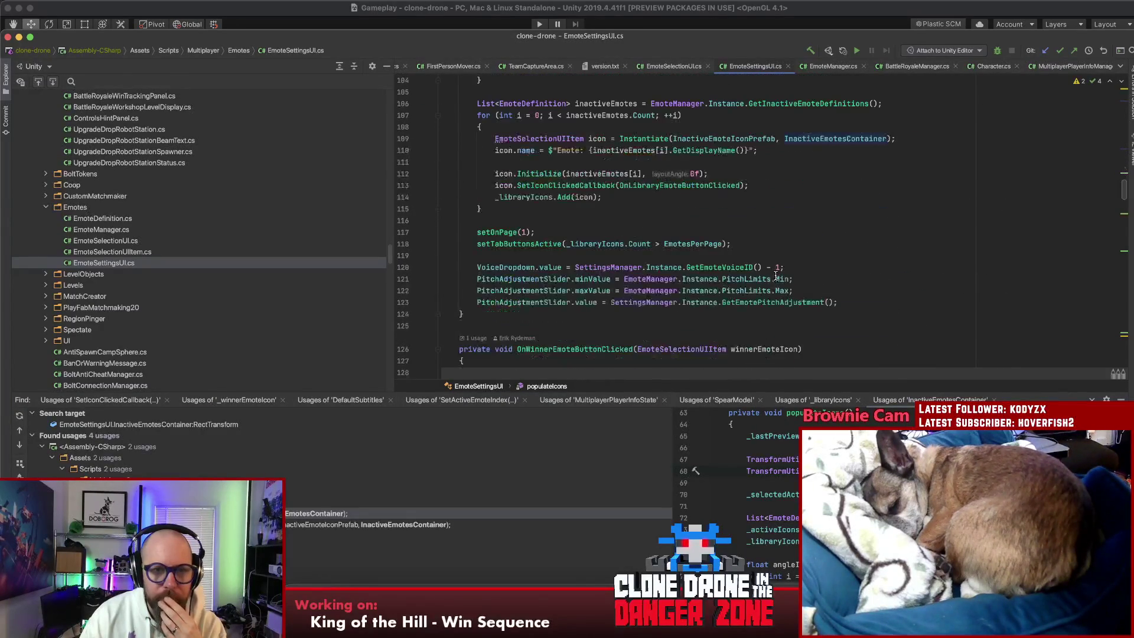
pyautogui.scroll(7, 773, 276)
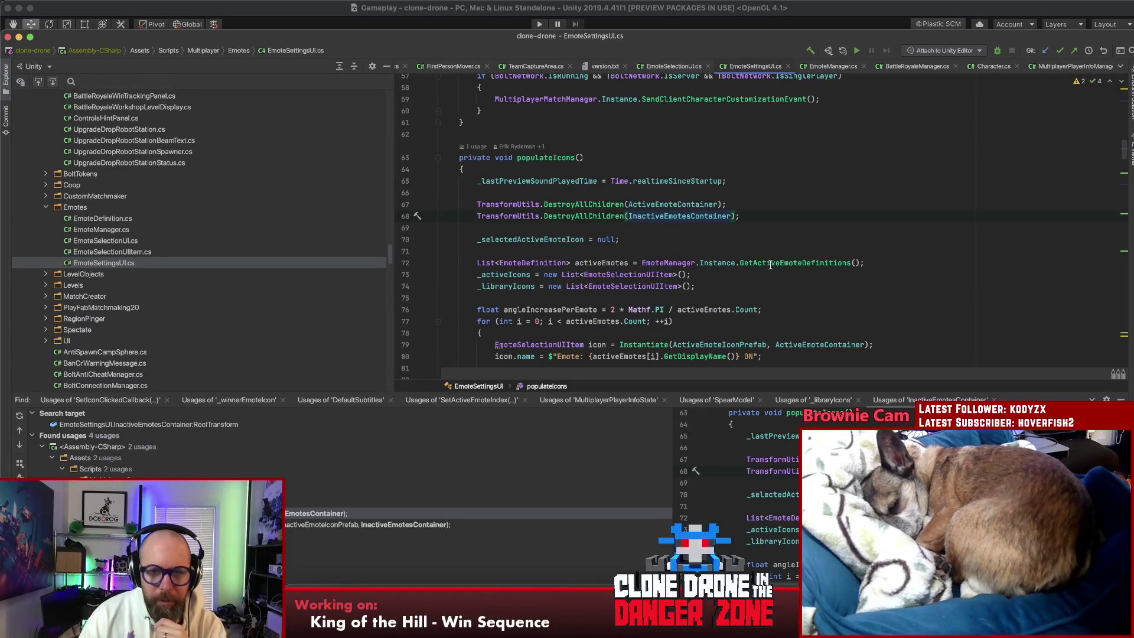
pyautogui.scroll(-3, 795, 248)
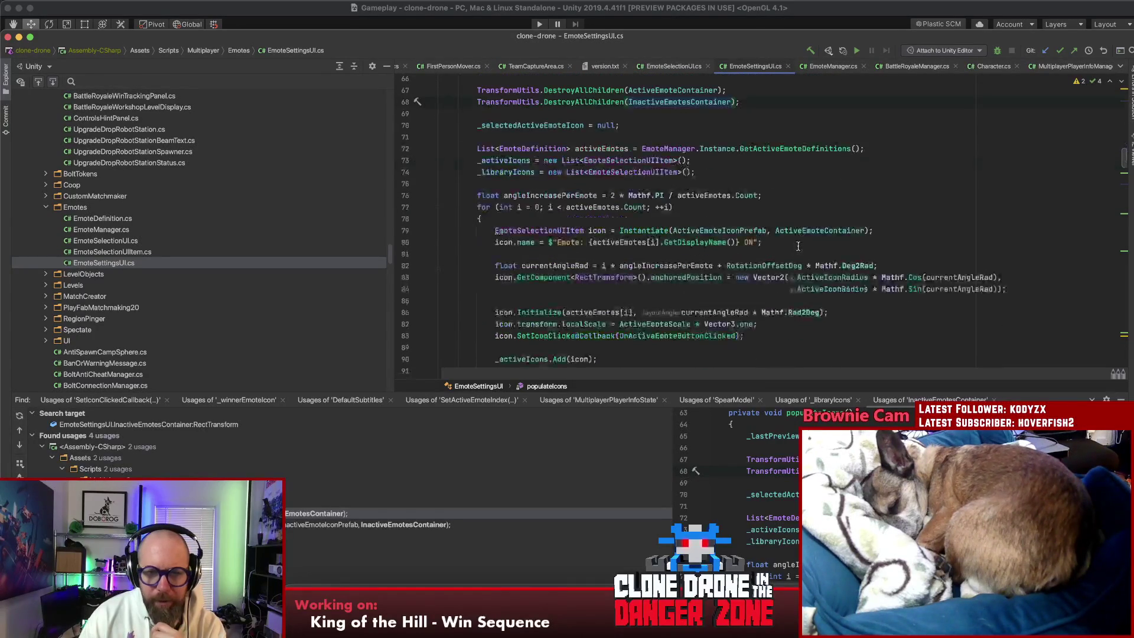
pyautogui.scroll(-3, 797, 247)
pyautogui.scroll(2, 804, 245)
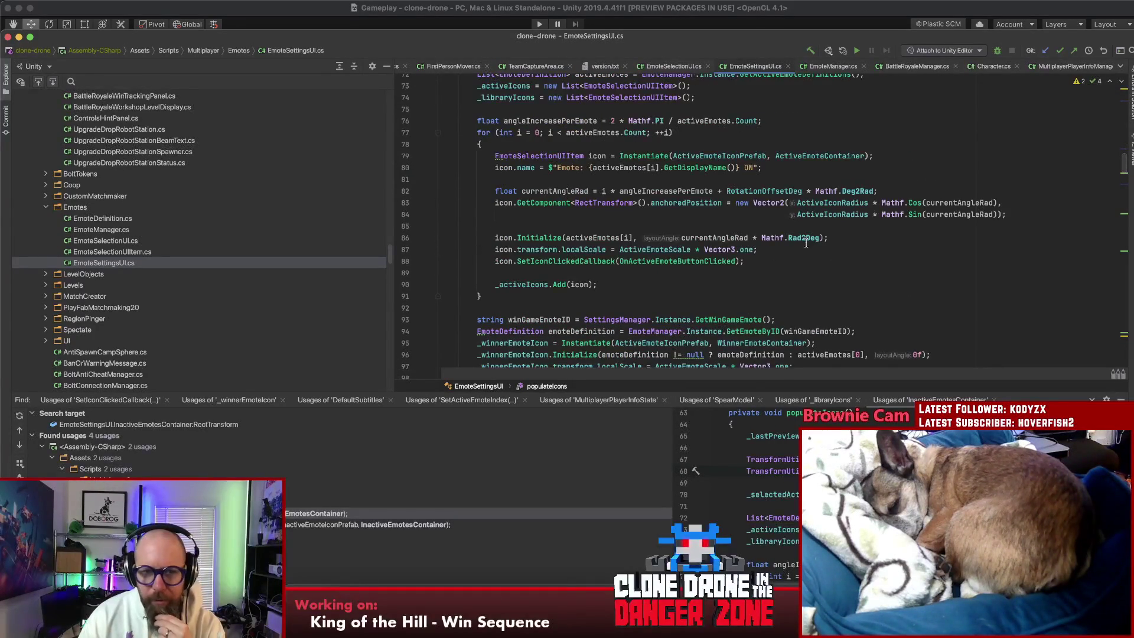
pyautogui.scroll(-3, 805, 244)
pyautogui.scroll(-3, 806, 245)
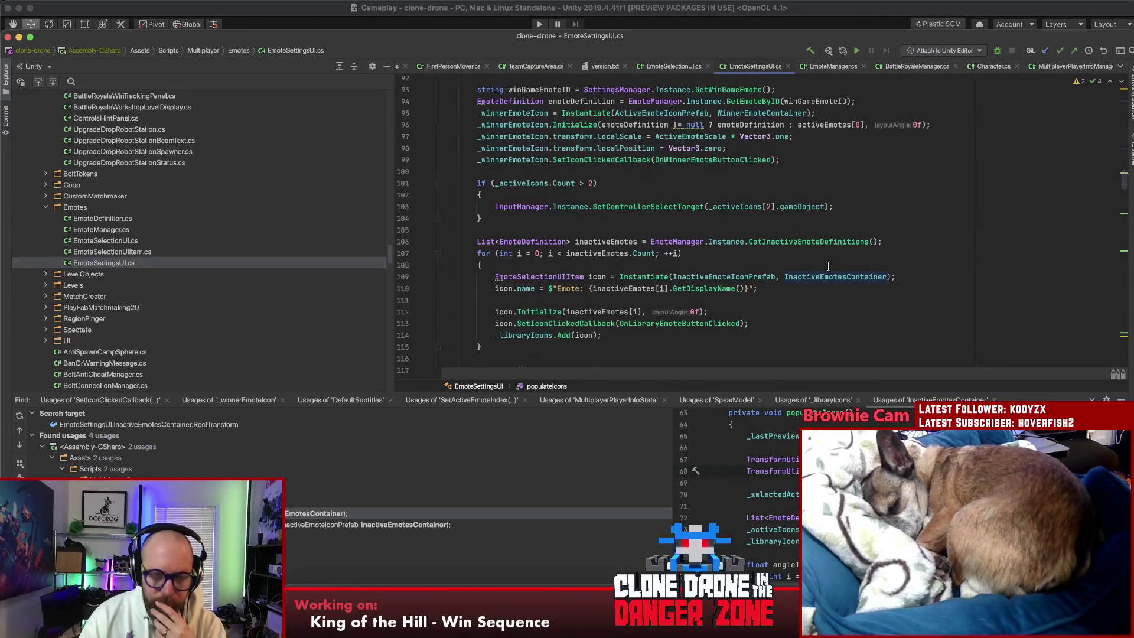
pyautogui.scroll(5, 856, 290)
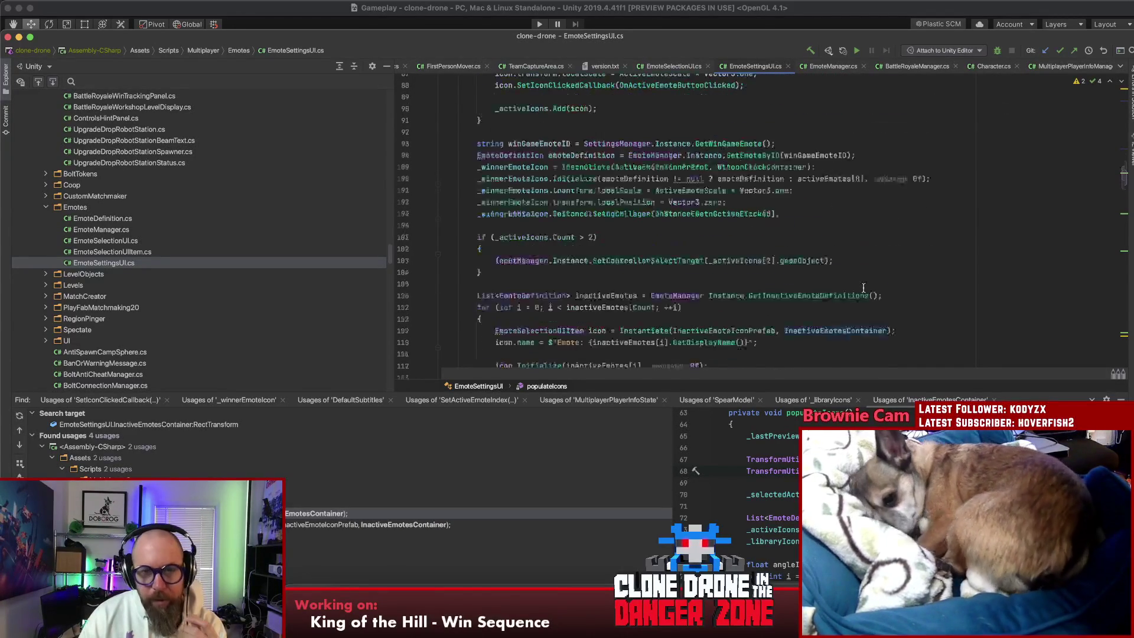
pyautogui.scroll(3, 864, 287)
pyautogui.scroll(3, 869, 286)
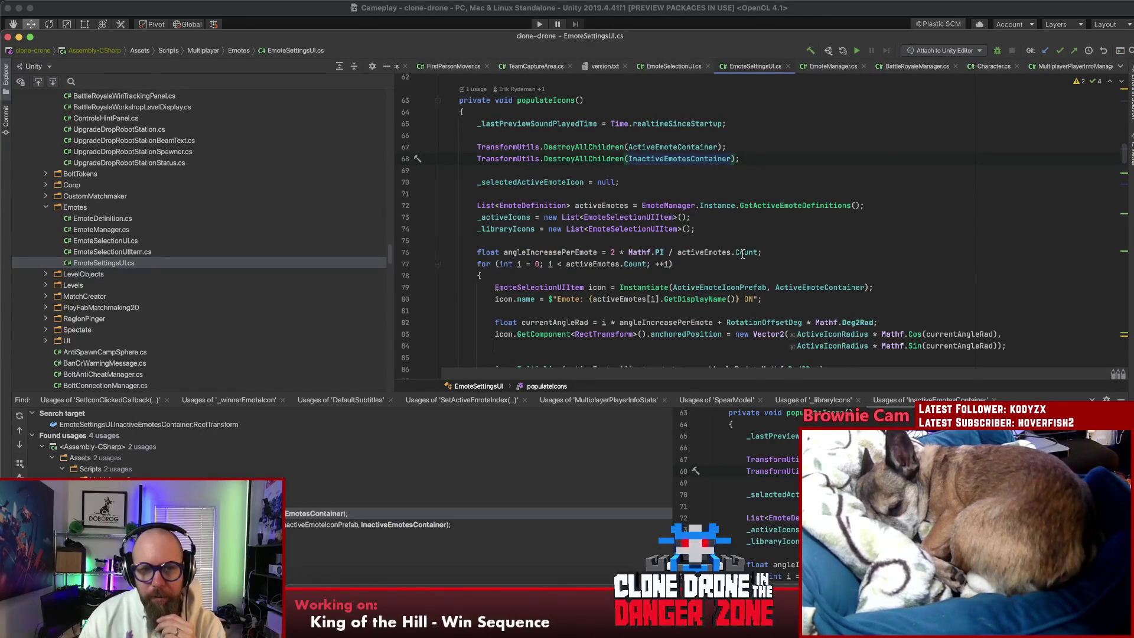
pyautogui.click(516, 229)
pyautogui.hotkey('alt', 'F7')
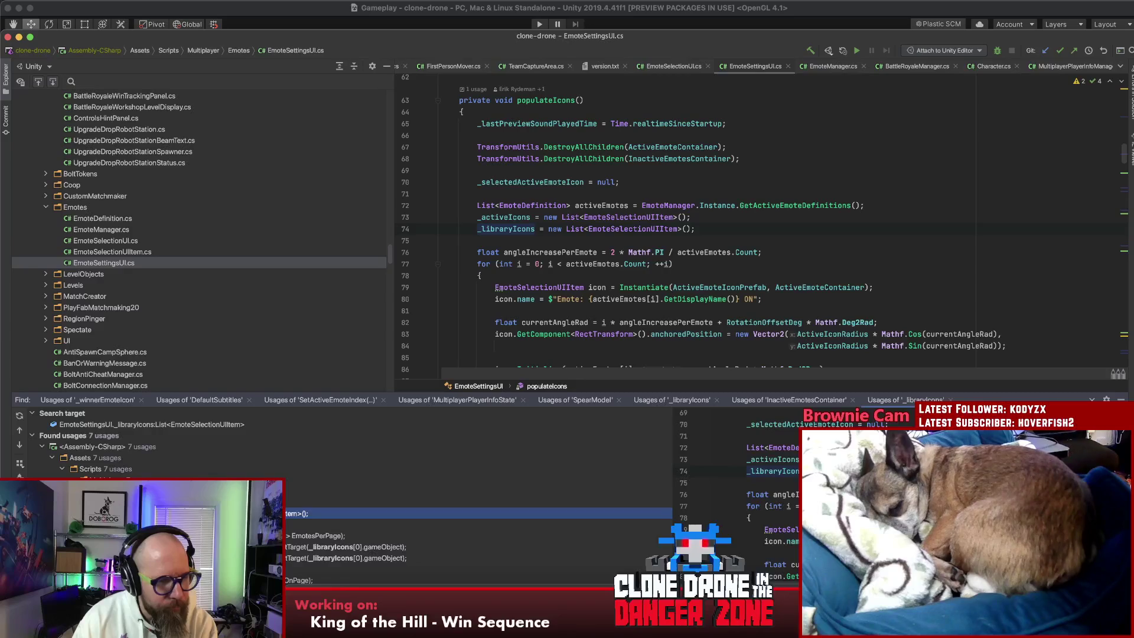
pyautogui.click(630, 276)
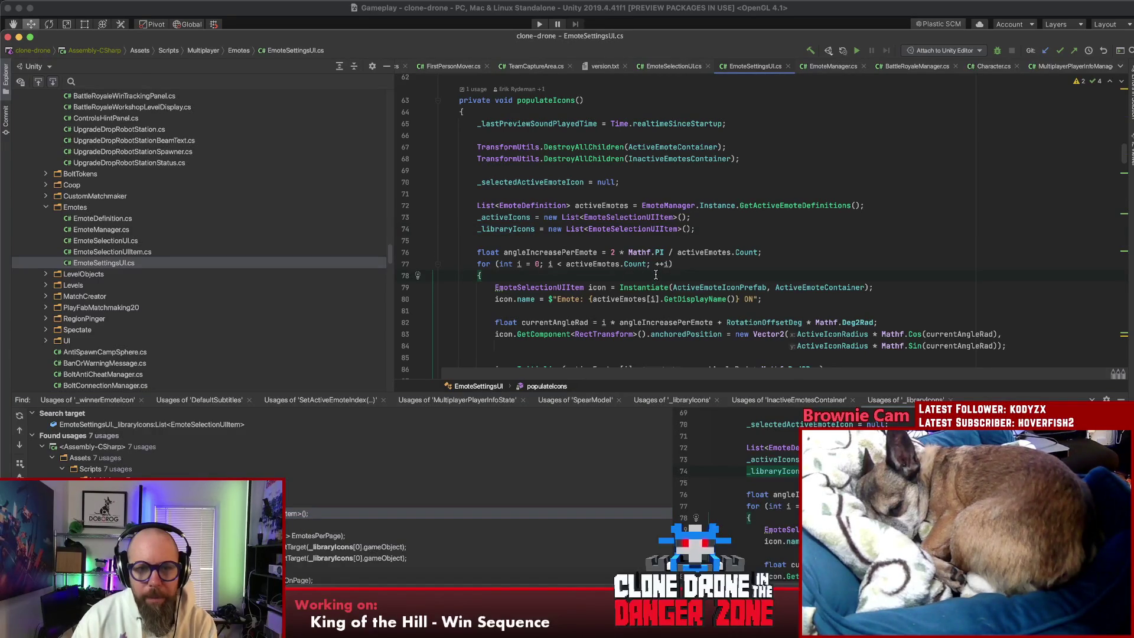
pyautogui.scroll(-9, 656, 275)
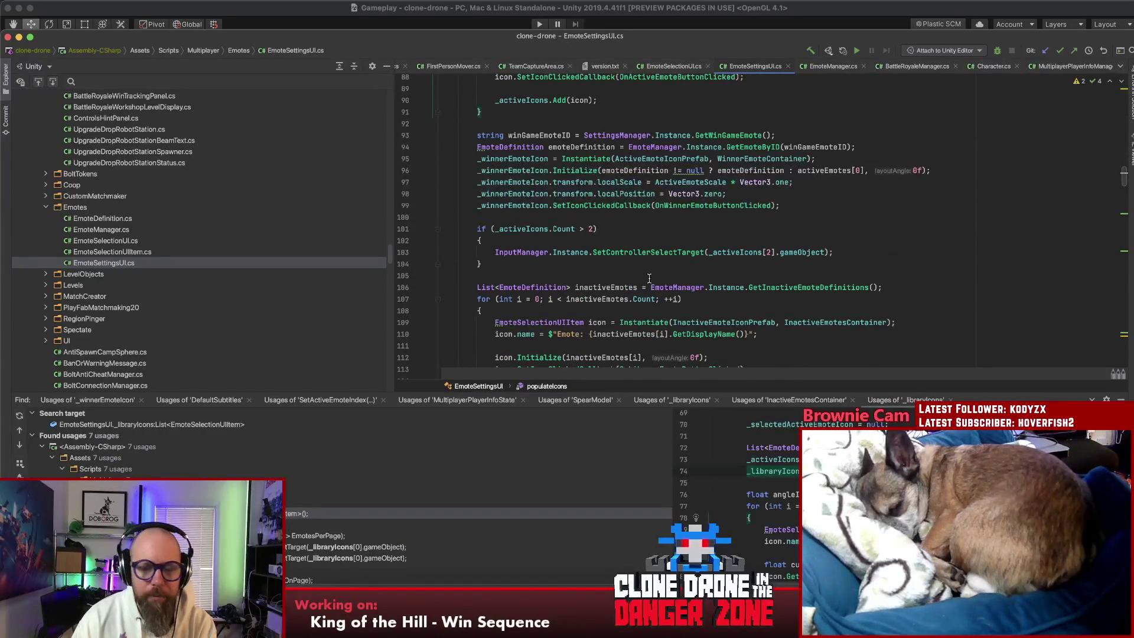
pyautogui.scroll(-10, 650, 278)
pyautogui.scroll(-2, 626, 286)
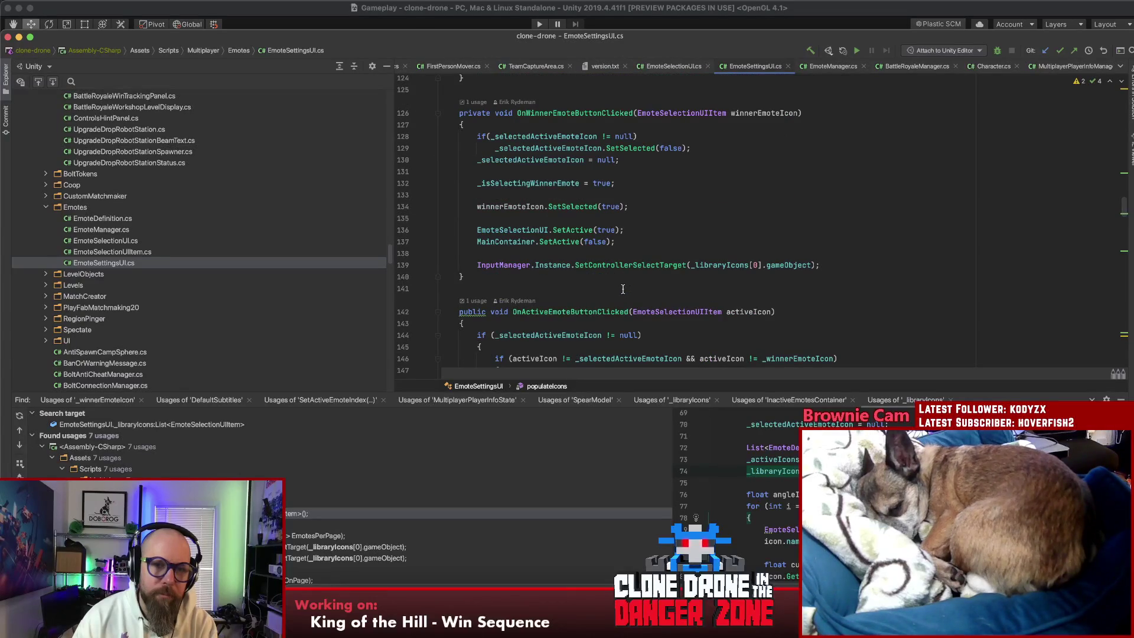
pyautogui.scroll(-15, 644, 298)
pyautogui.scroll(-20, 667, 311)
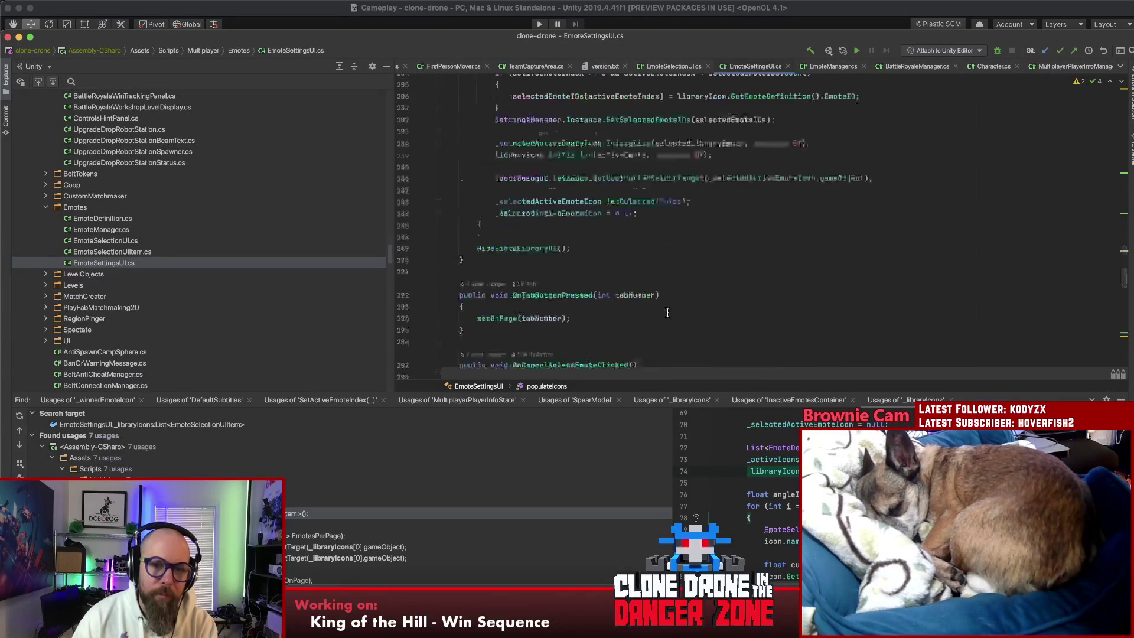
pyautogui.scroll(9, 670, 308)
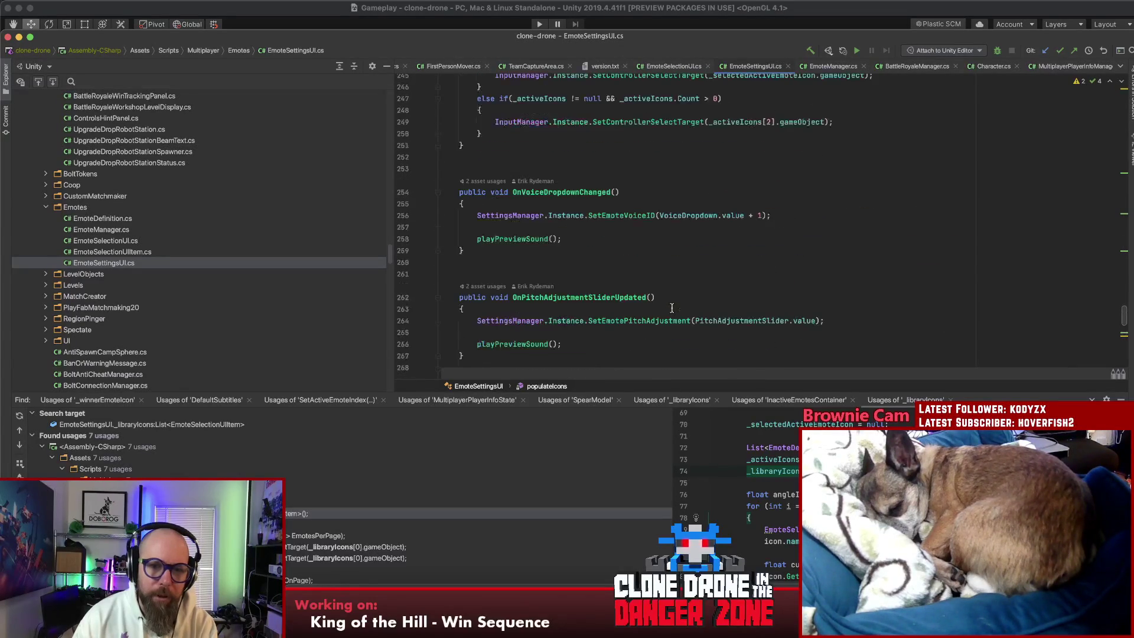
pyautogui.scroll(6, 738, 301)
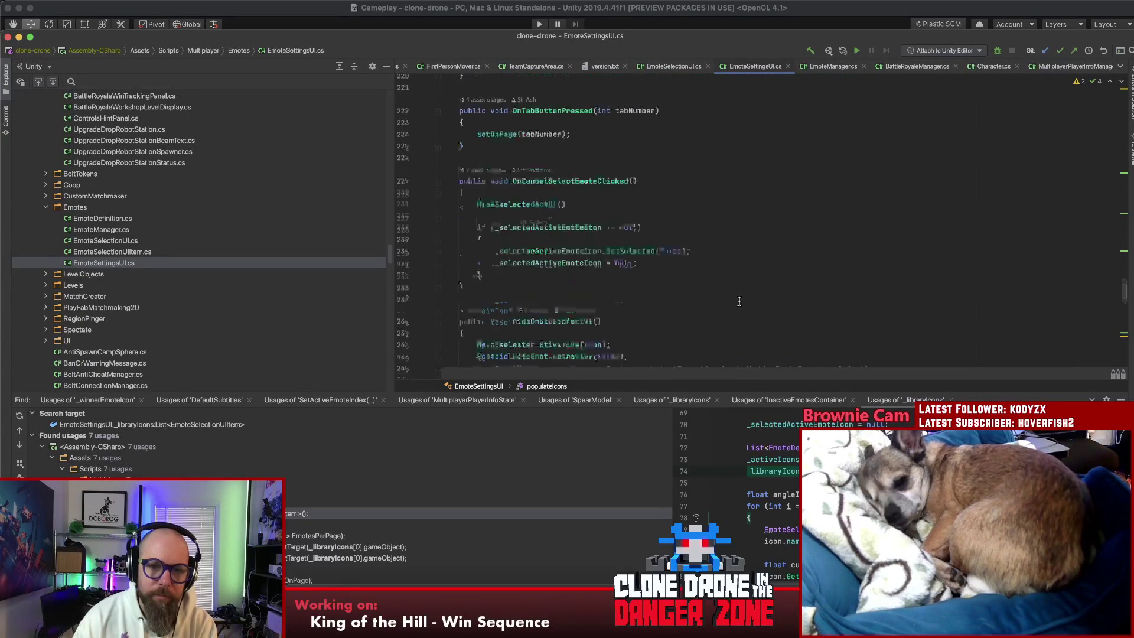
pyautogui.scroll(4, 615, 301)
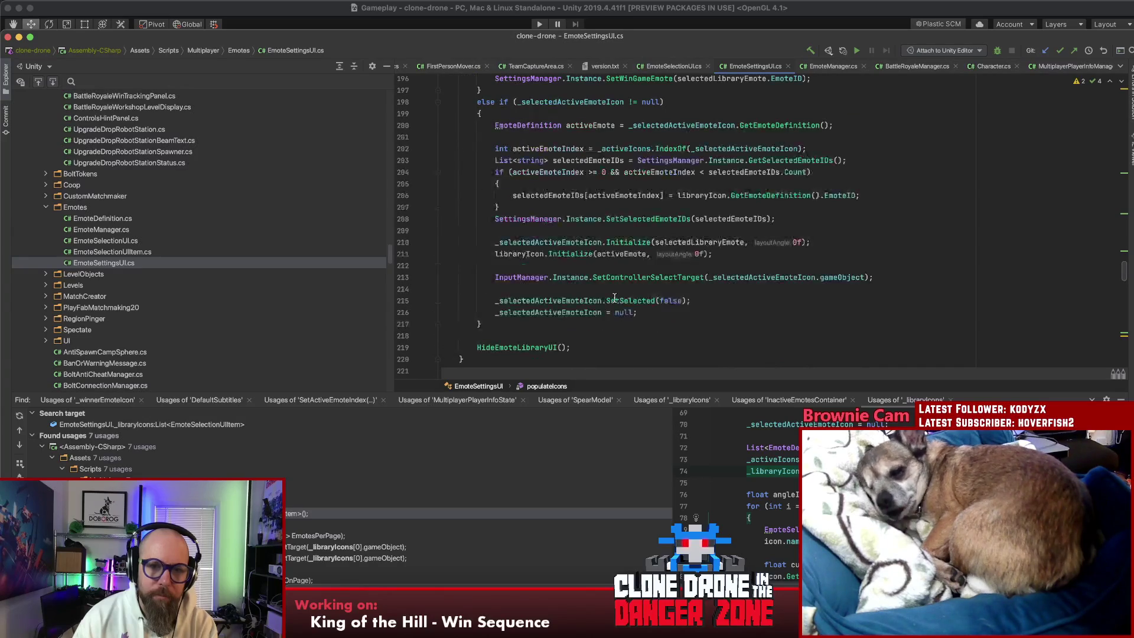
pyautogui.scroll(4, 762, 285)
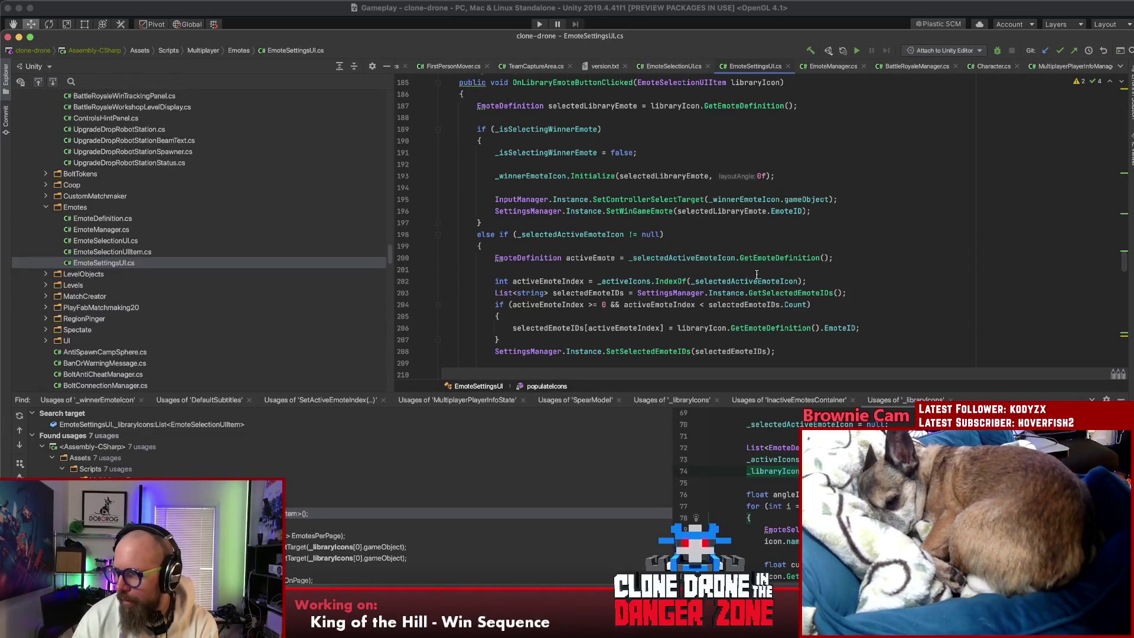
pyautogui.moveTo(761, 276)
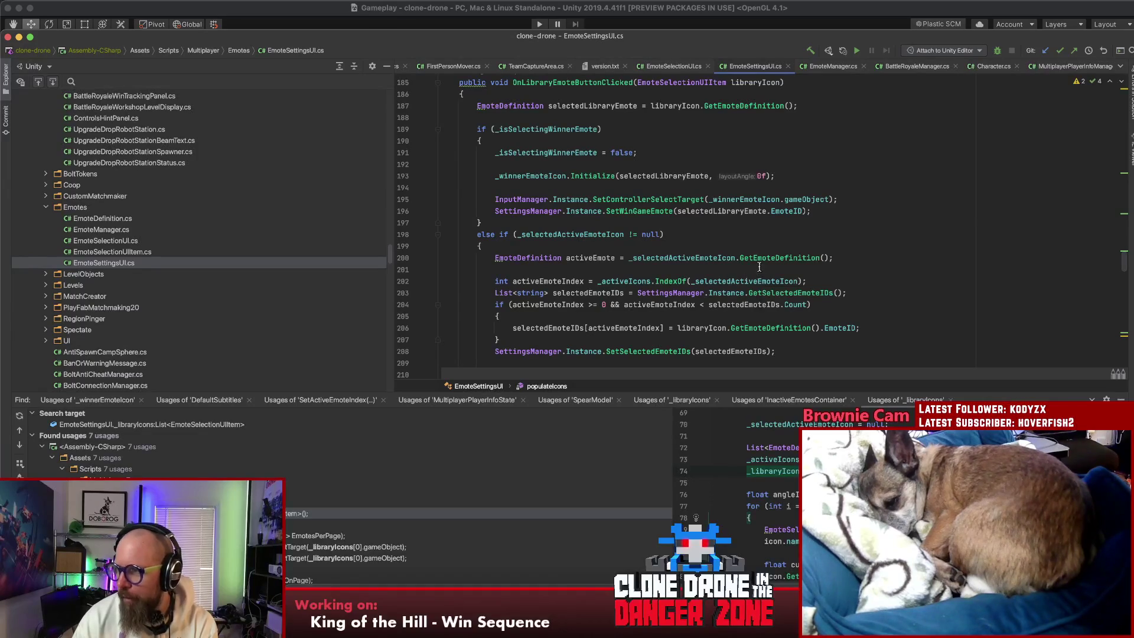
pyautogui.moveTo(739, 204)
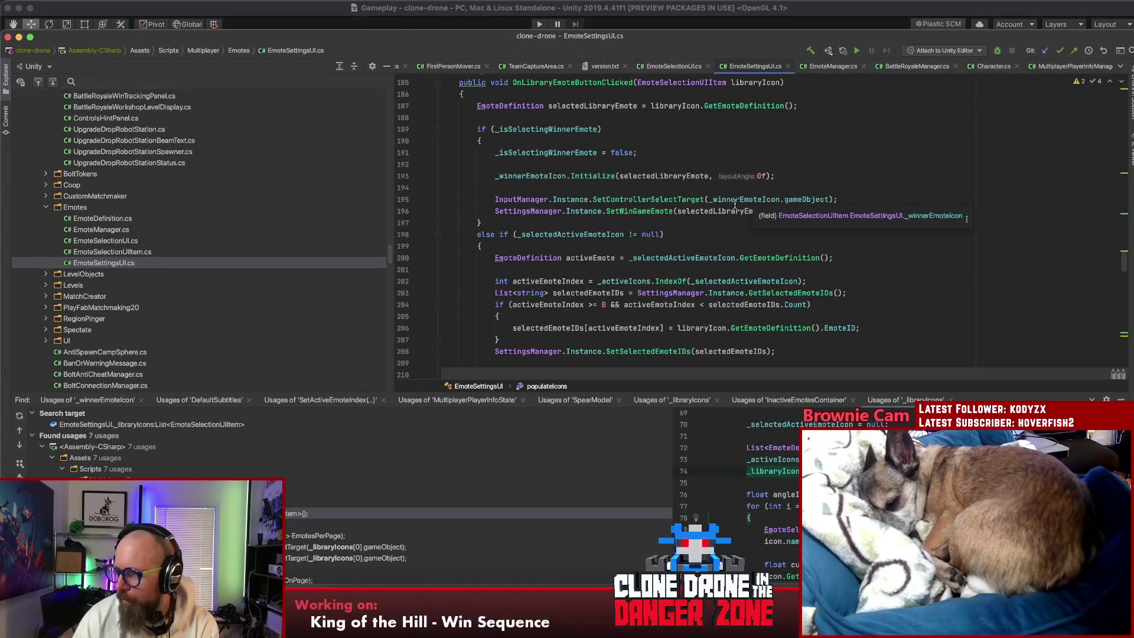
pyautogui.click(752, 165)
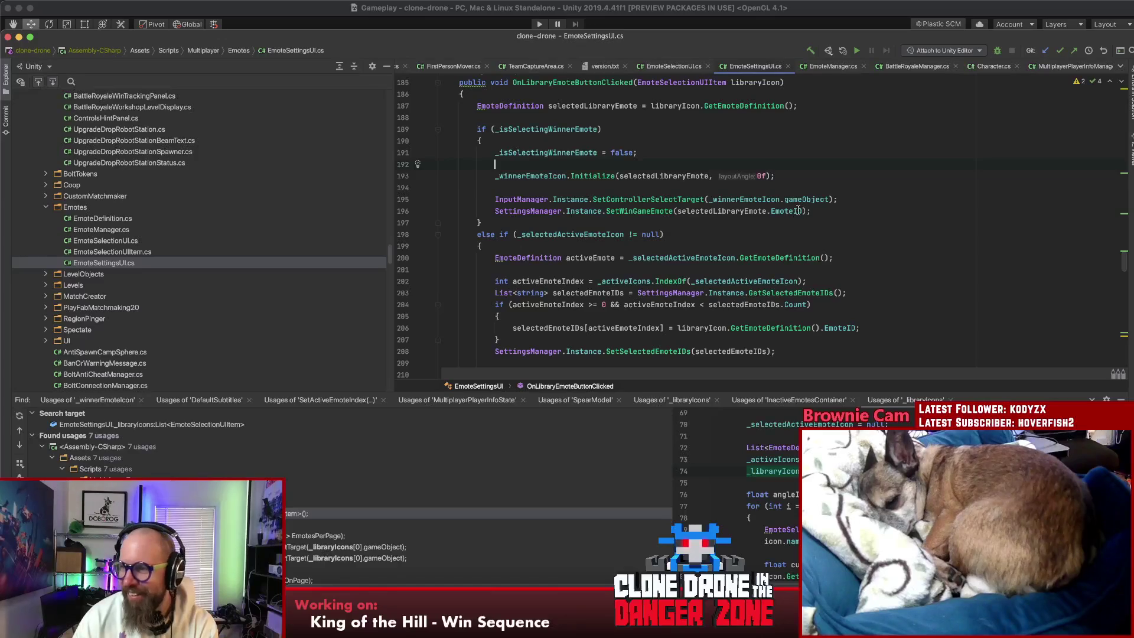
pyautogui.click(778, 211)
pyautogui.click(788, 236)
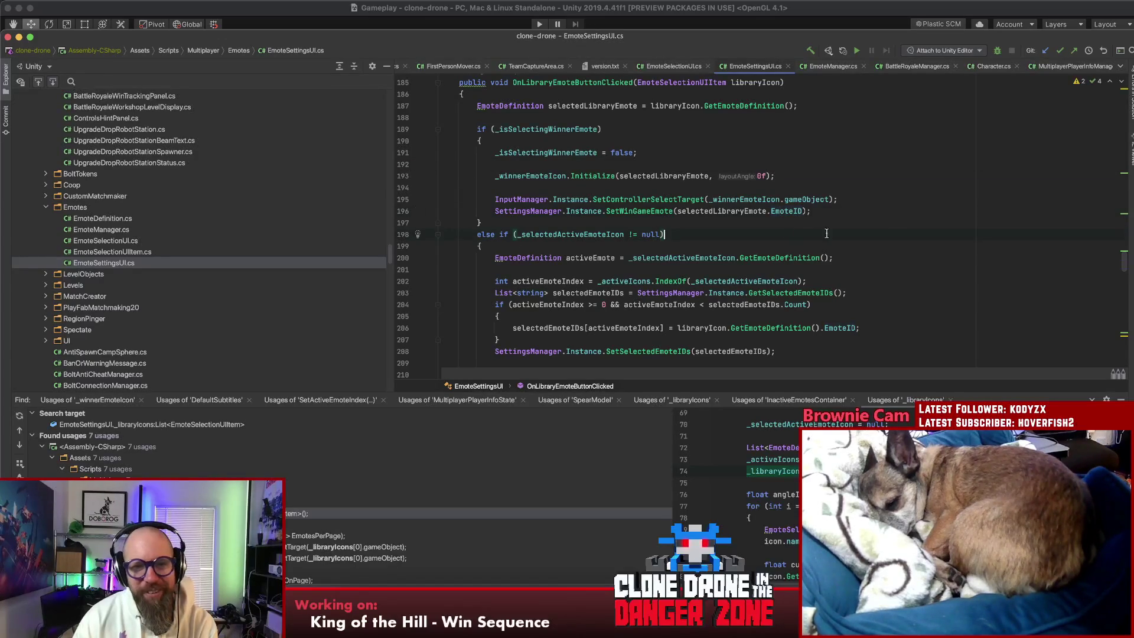
pyautogui.scroll(3, 883, 234)
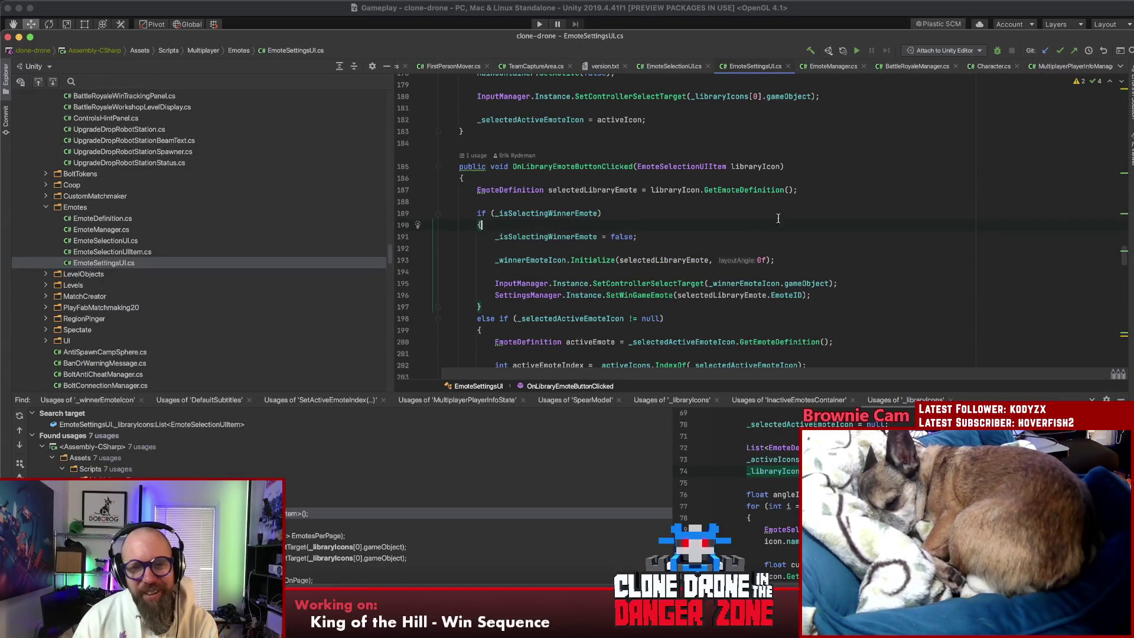
pyautogui.scroll(-5, 781, 222)
pyautogui.scroll(4, 782, 223)
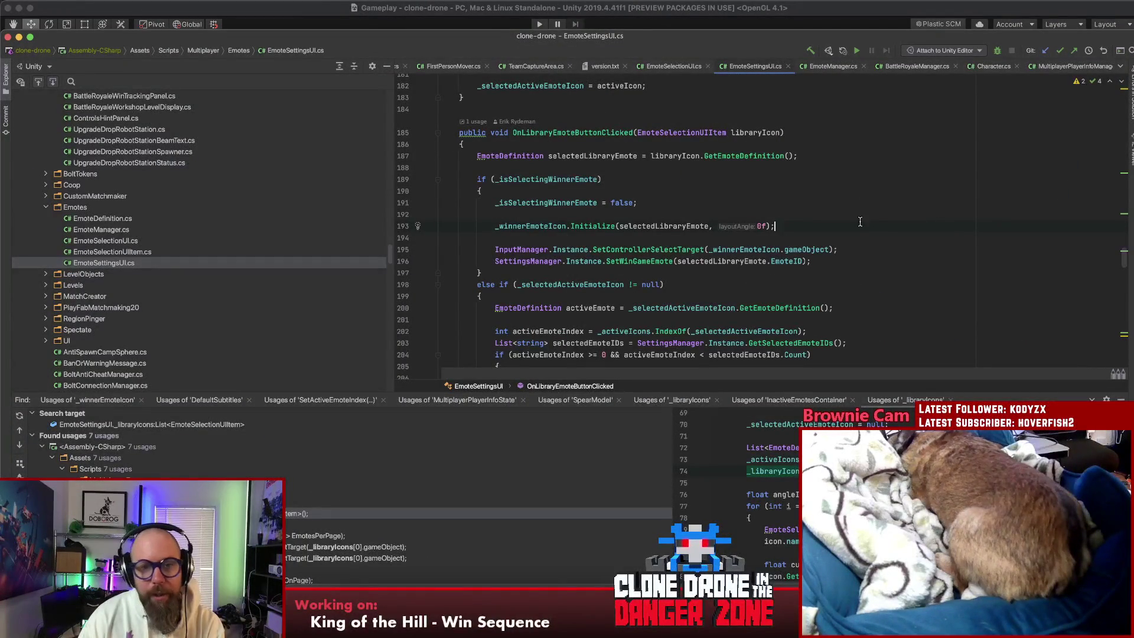
pyautogui.click(572, 132)
pyautogui.scroll(-5, 571, 132)
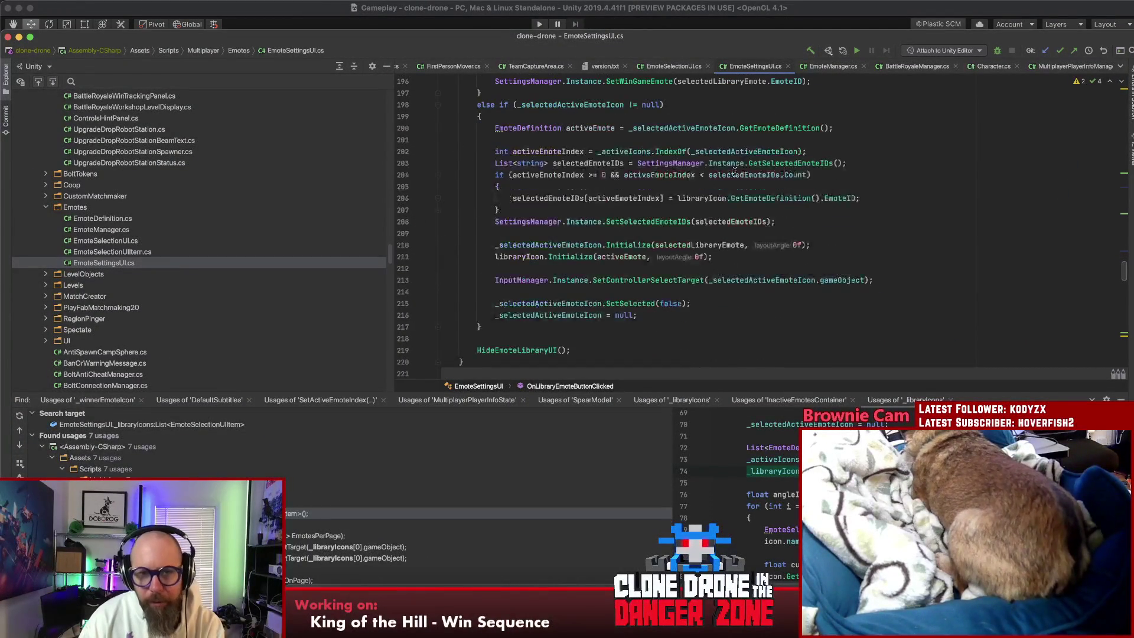
pyautogui.click(561, 152)
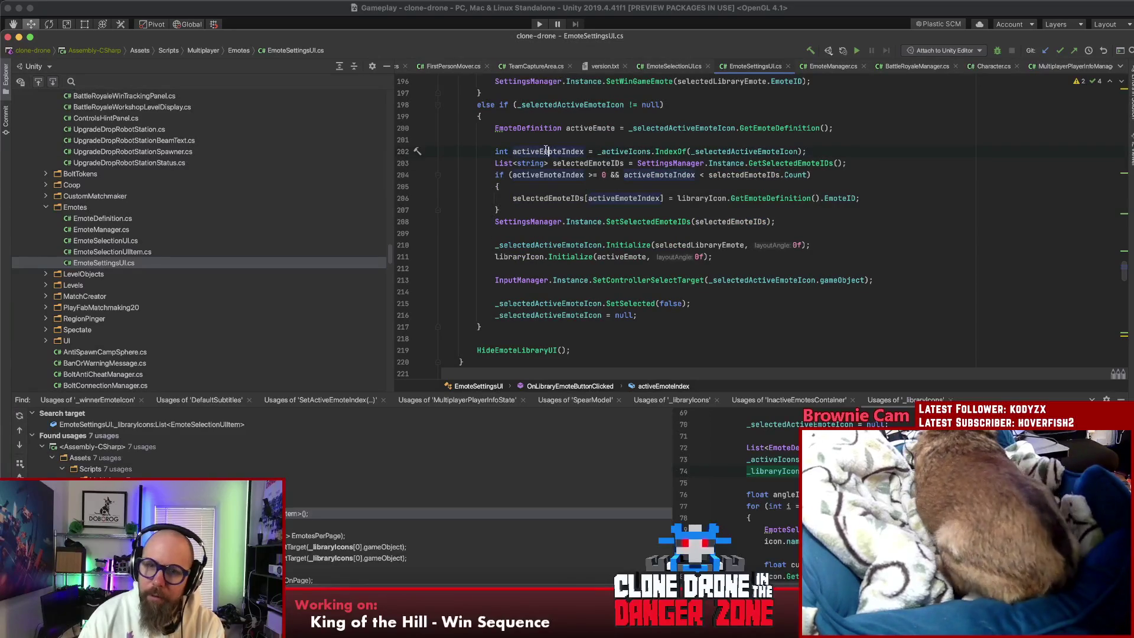
pyautogui.moveTo(807, 152); pyautogui.dragTo(491, 152)
pyautogui.click(491, 152)
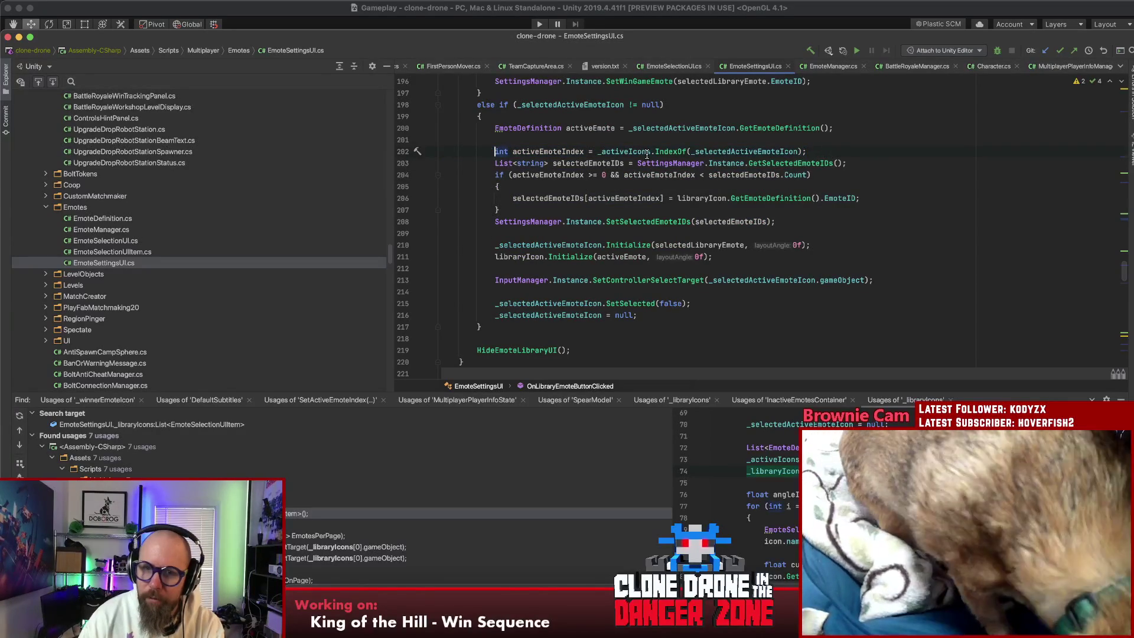
pyautogui.click(590, 128)
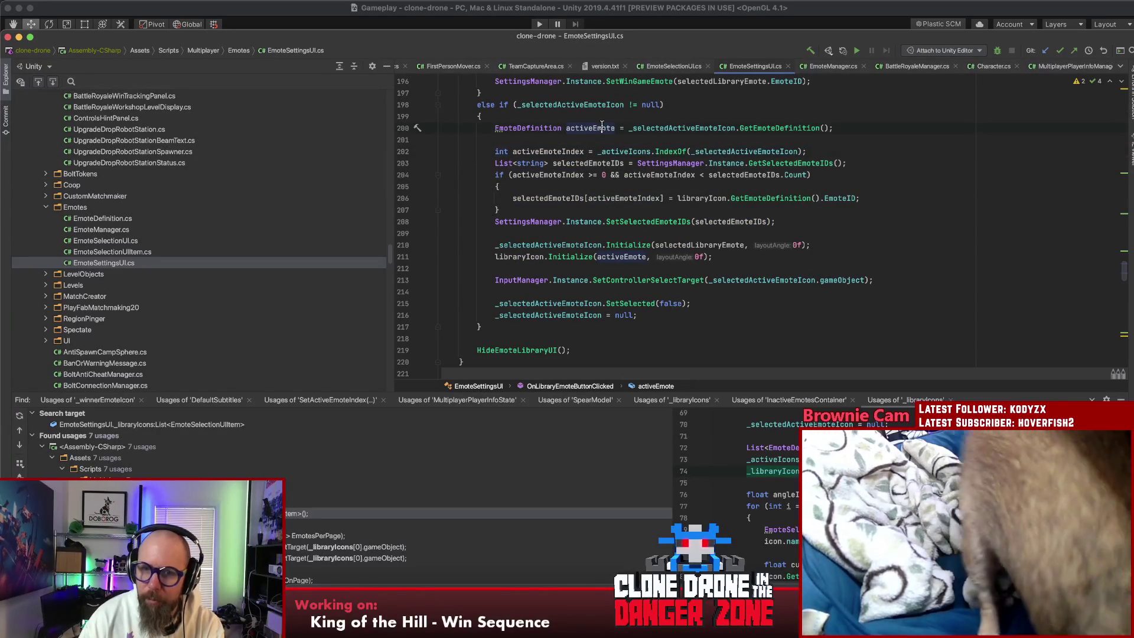
pyautogui.doubleClick(566, 127)
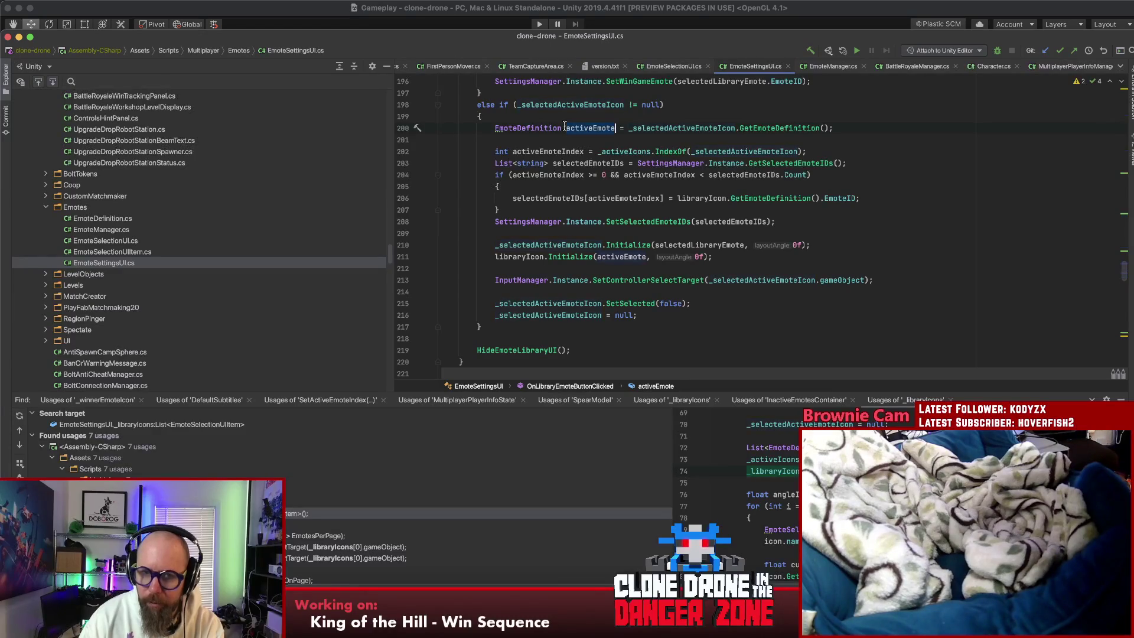
pyautogui.click(544, 151)
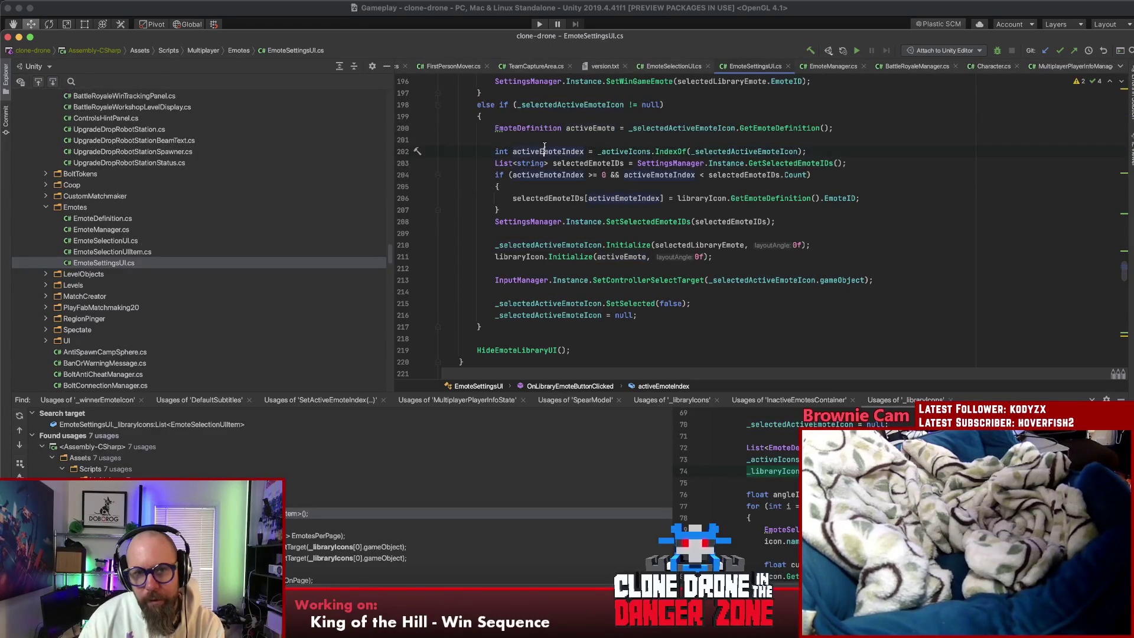
pyautogui.click(543, 175)
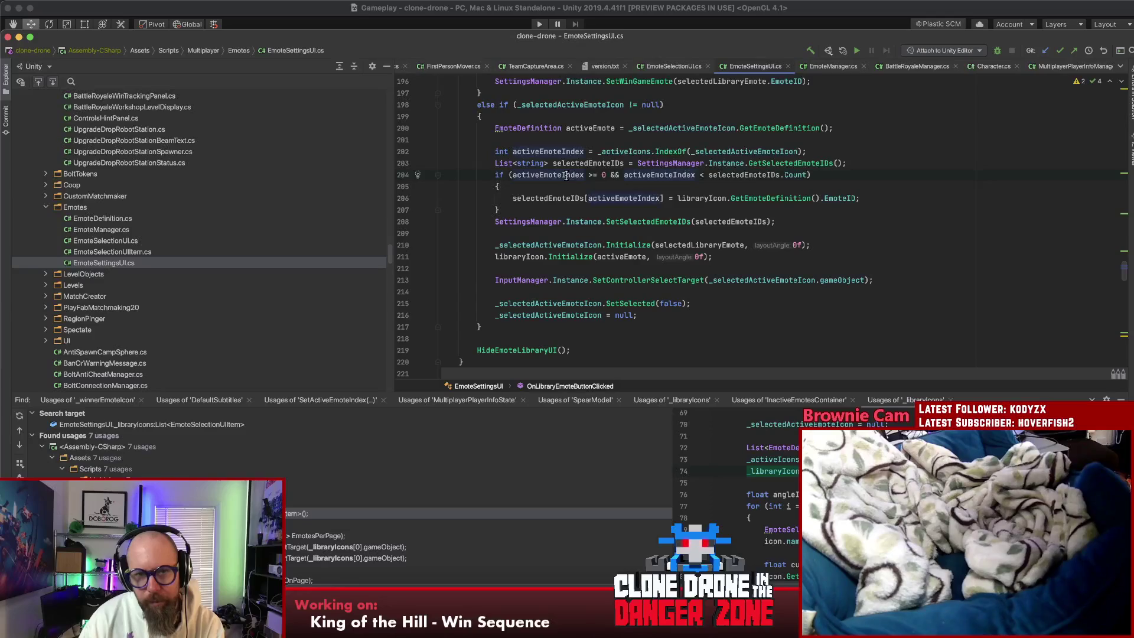
pyautogui.moveTo(566, 175)
pyautogui.click(537, 199)
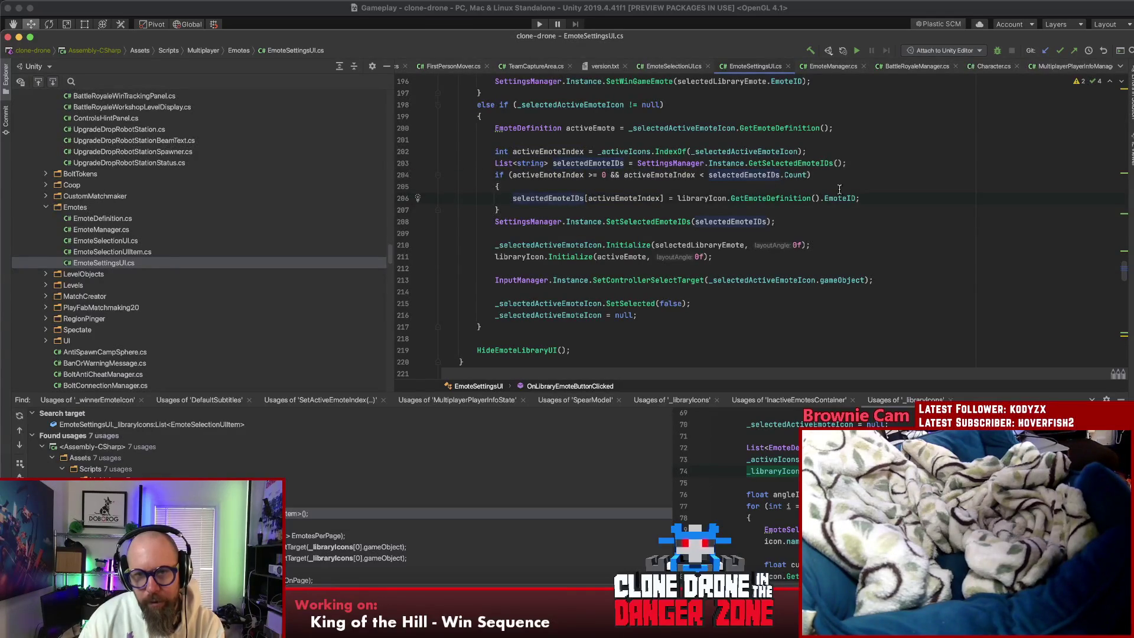
pyautogui.moveTo(884, 201); pyautogui.dragTo(511, 200)
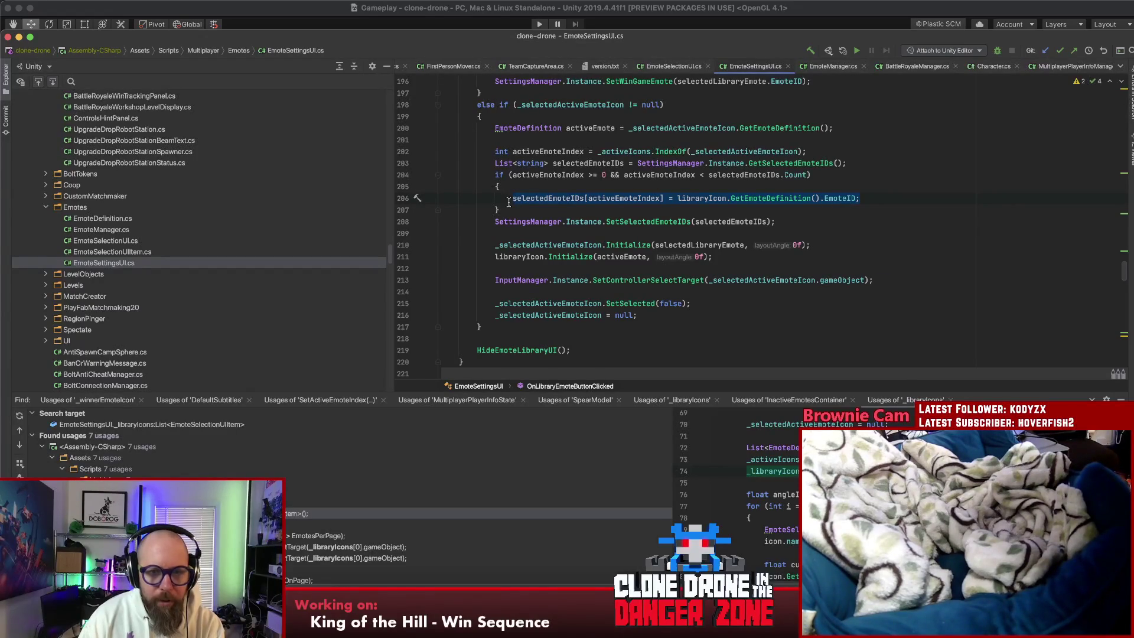
pyautogui.scroll(-7, 781, 208)
pyautogui.scroll(8, 781, 208)
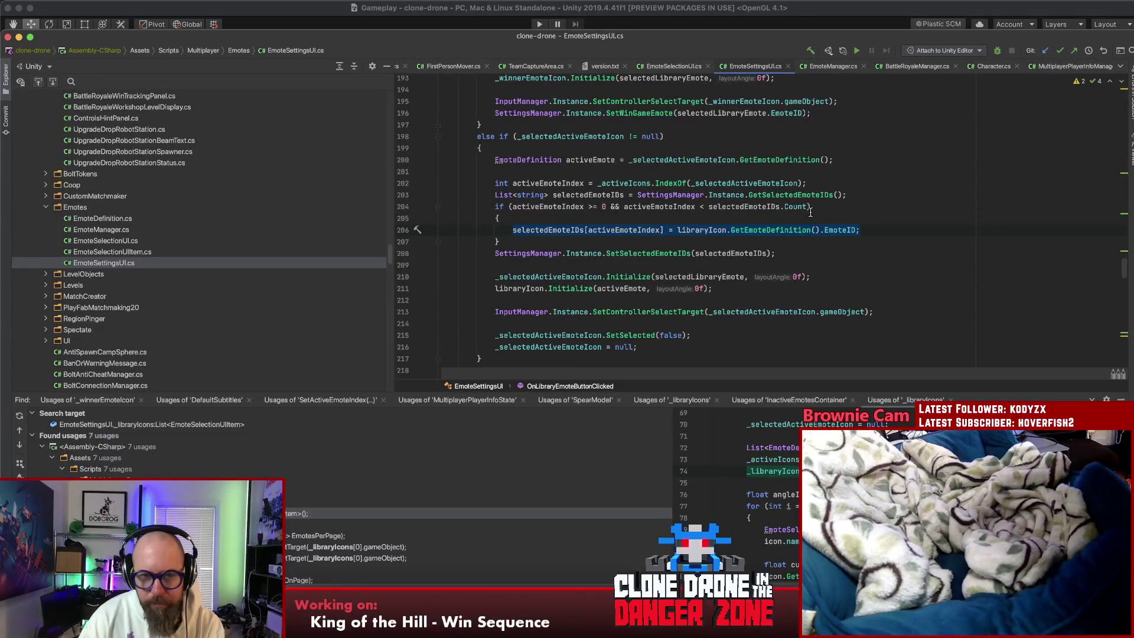
pyautogui.click(653, 220)
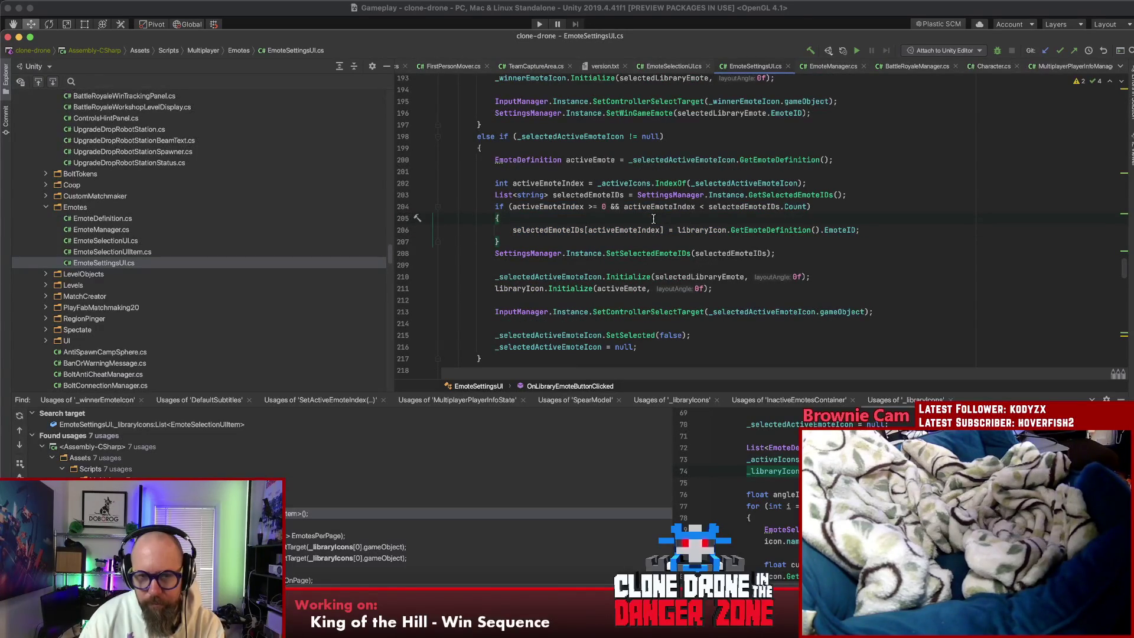
pyautogui.click(442, 230)
pyautogui.press('Right')
pyautogui.press('Right')
pyautogui.press('Right')
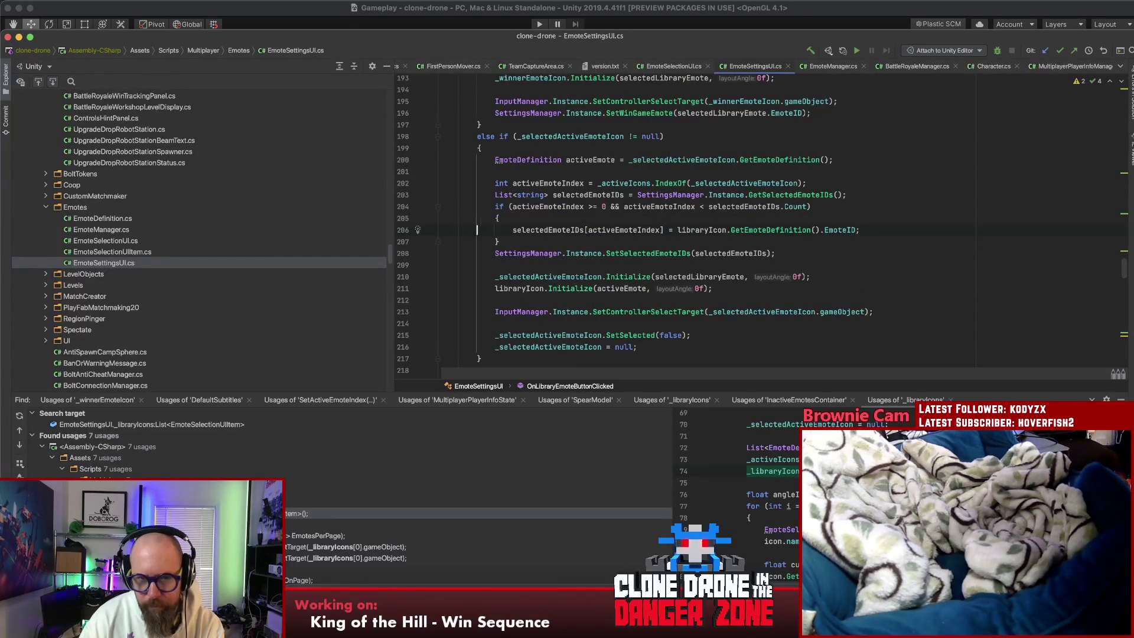
pyautogui.scroll(-5, 589, 245)
pyautogui.scroll(-6, 589, 245)
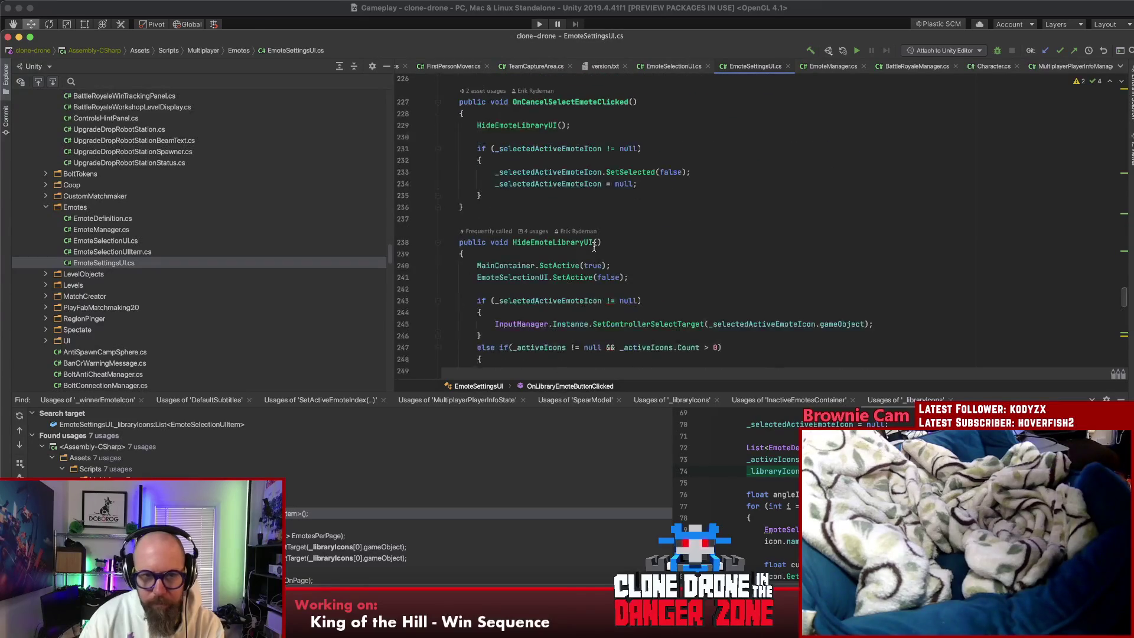
pyautogui.scroll(-6, 590, 244)
pyautogui.scroll(5, 593, 245)
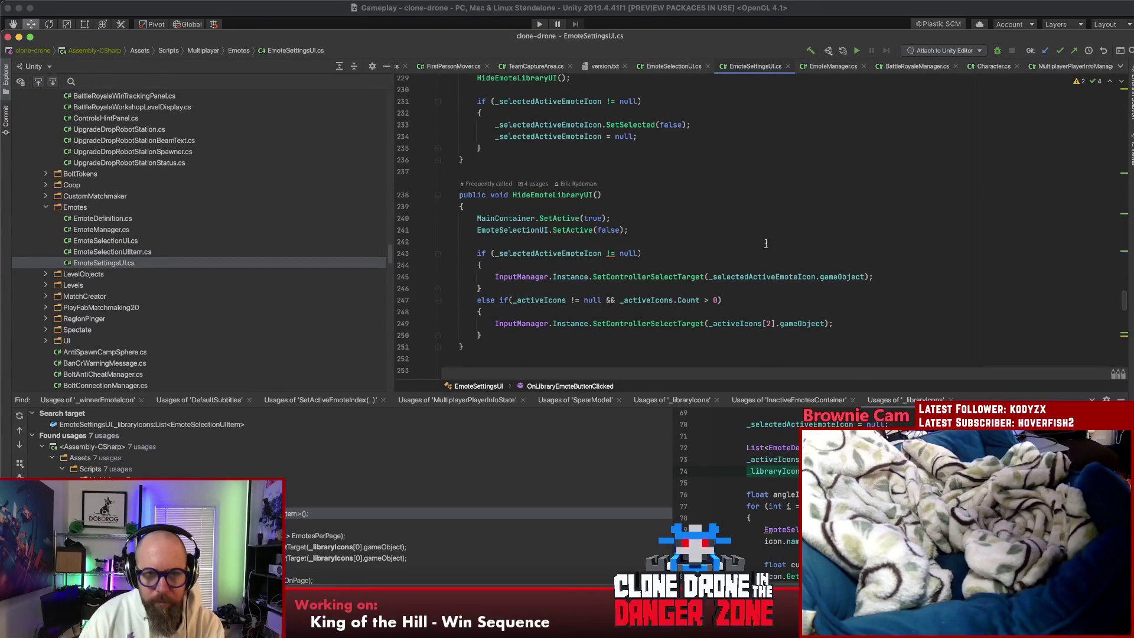
pyautogui.scroll(2, 777, 245)
pyautogui.scroll(-6, 780, 245)
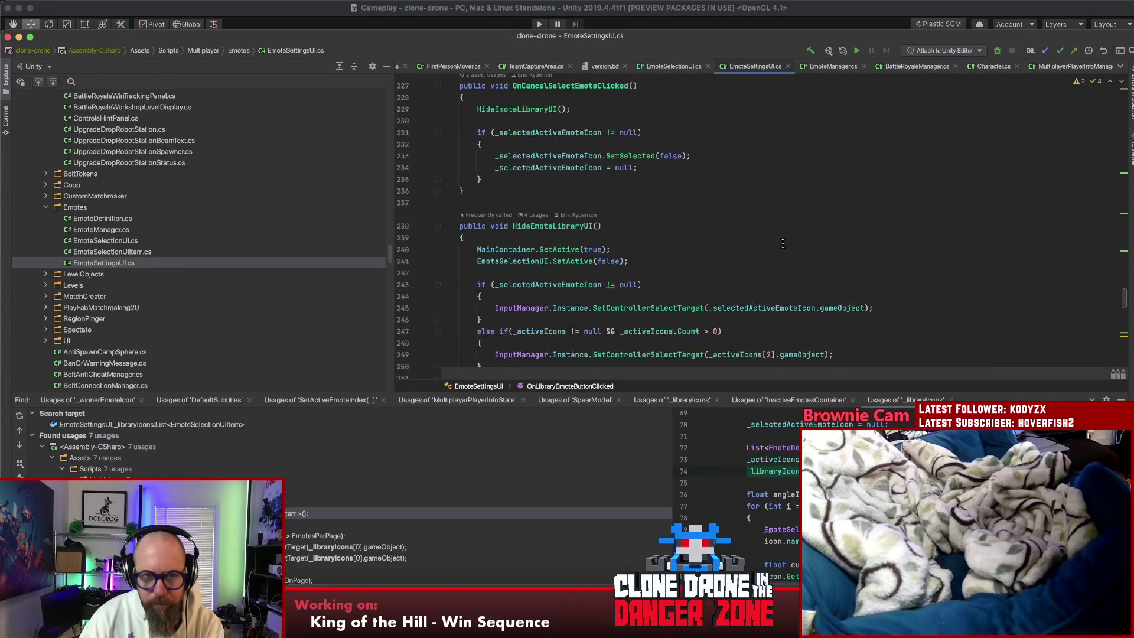
pyautogui.scroll(-15, 783, 245)
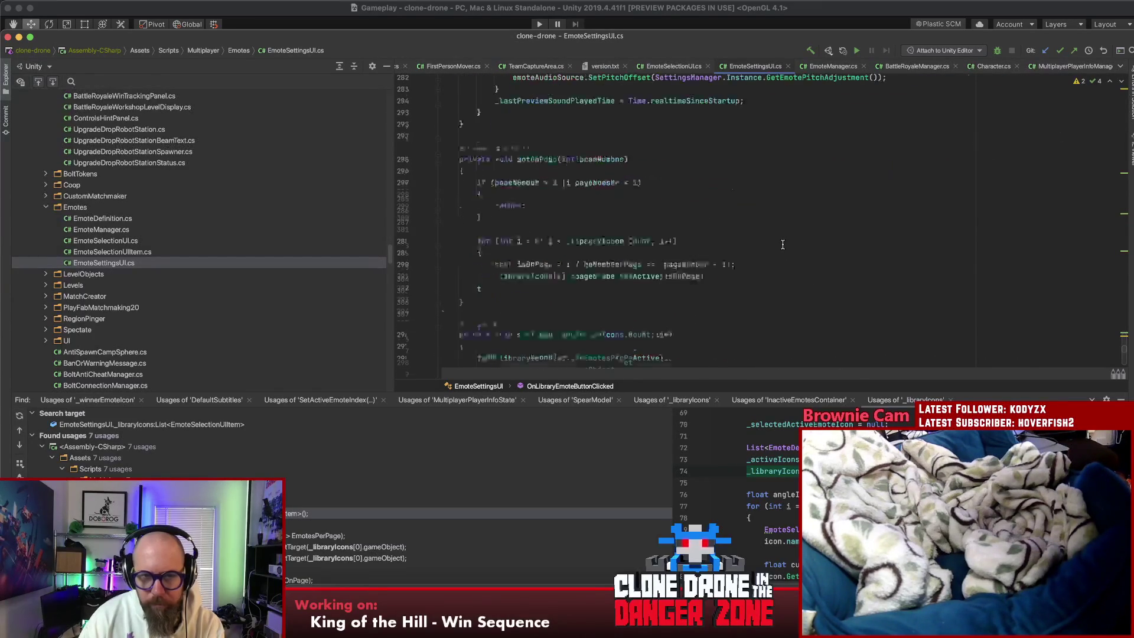
pyautogui.scroll(20, 780, 248)
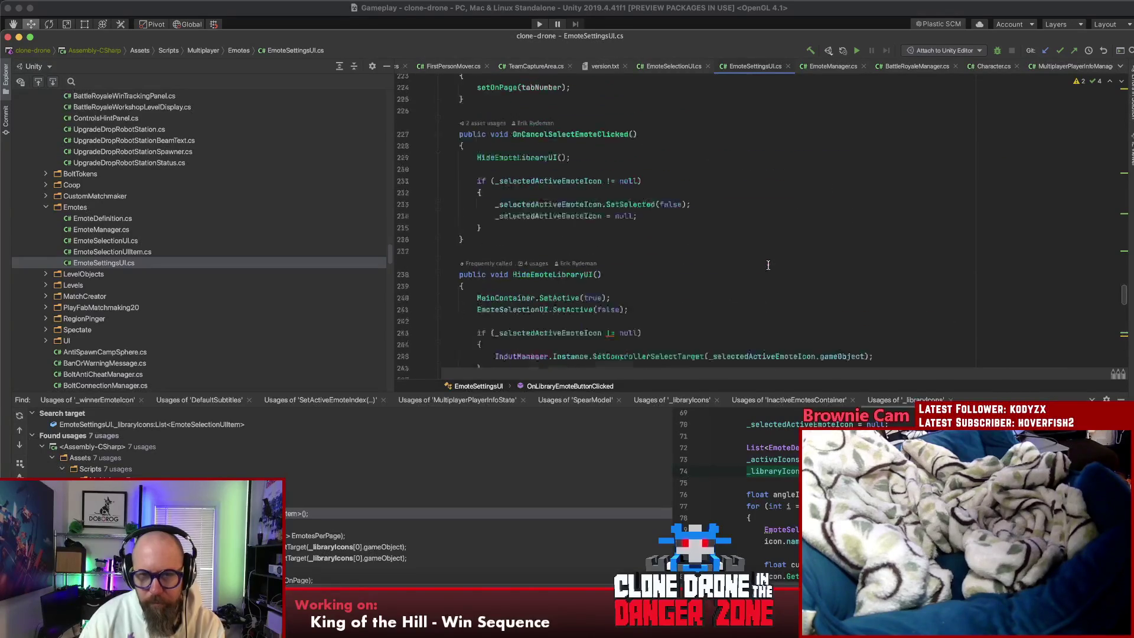
pyautogui.scroll(-6, 771, 254)
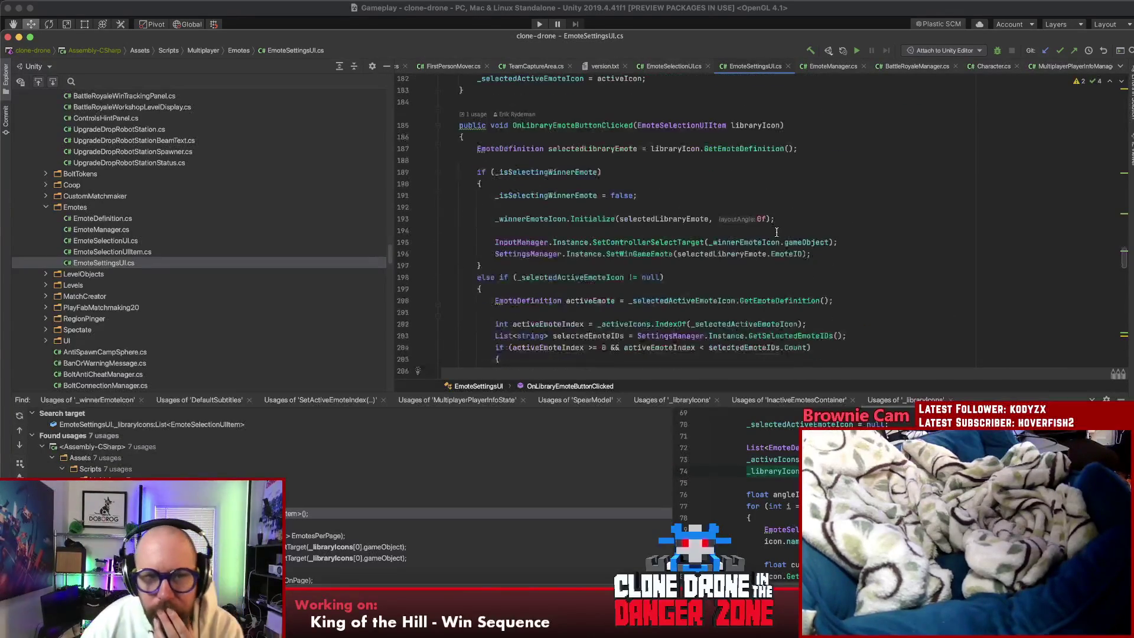
pyautogui.scroll(-2, 786, 233)
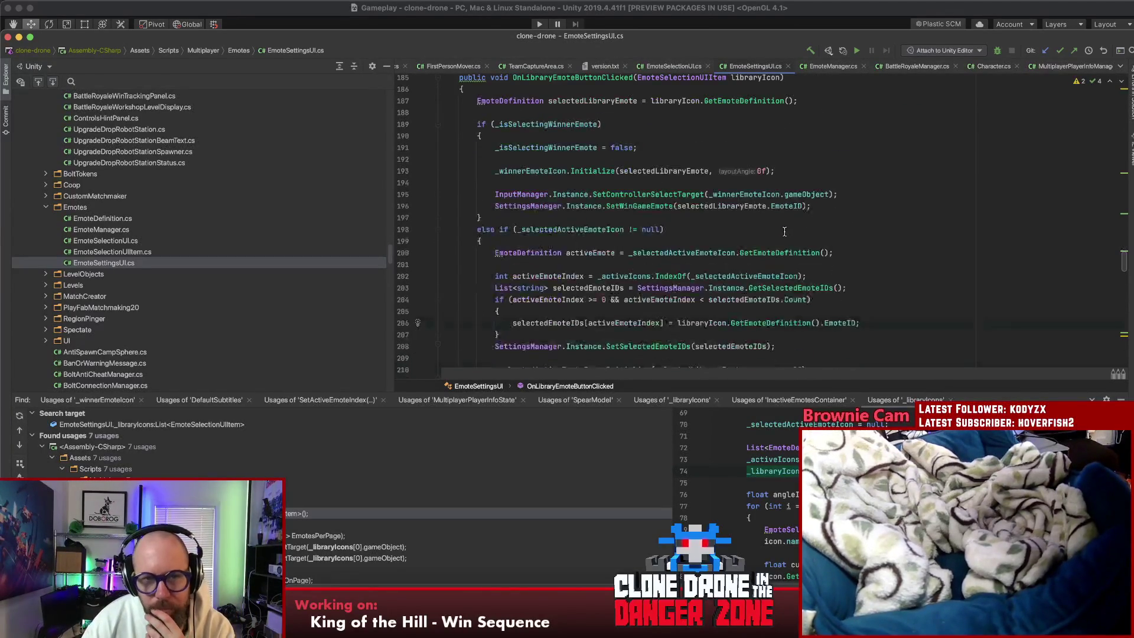
pyautogui.scroll(-3, 818, 228)
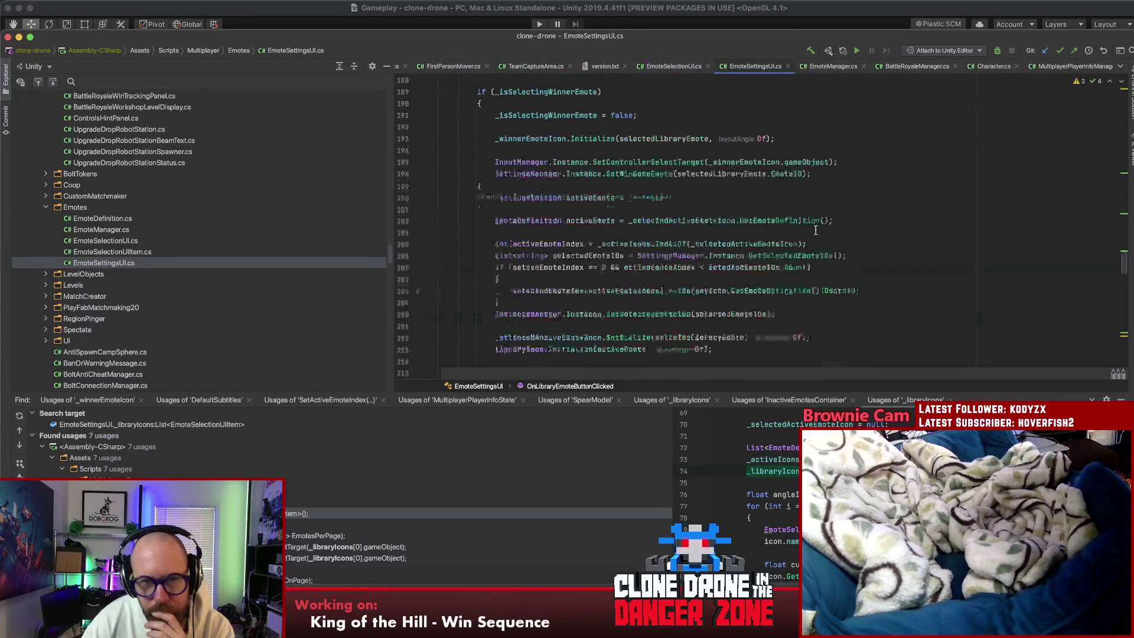
pyautogui.scroll(7, 816, 229)
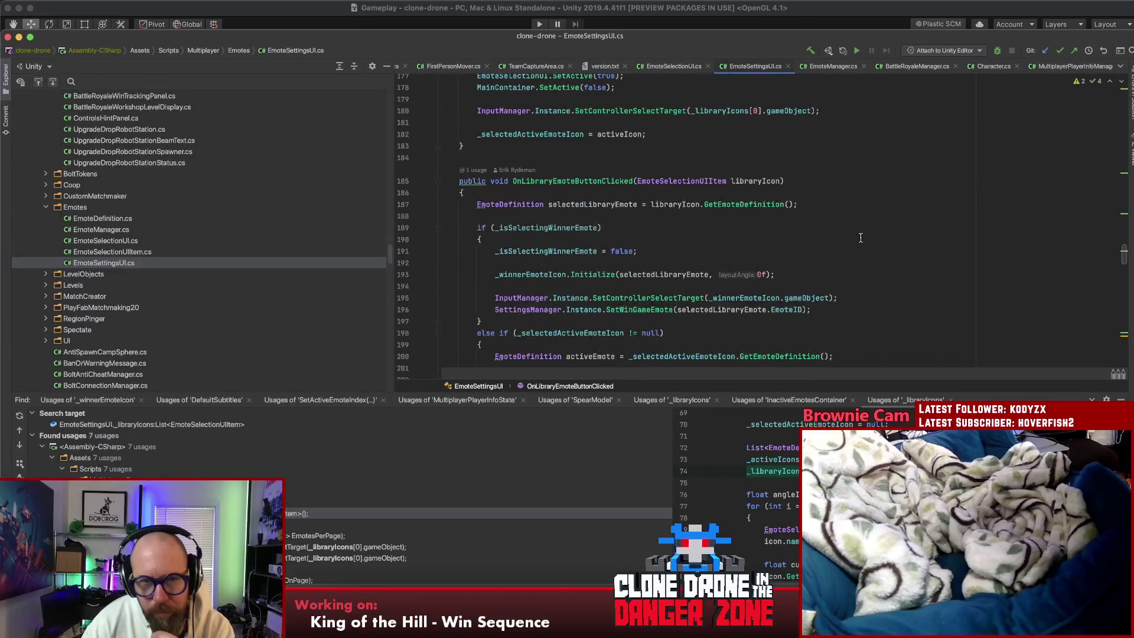
pyautogui.scroll(-8, 851, 238)
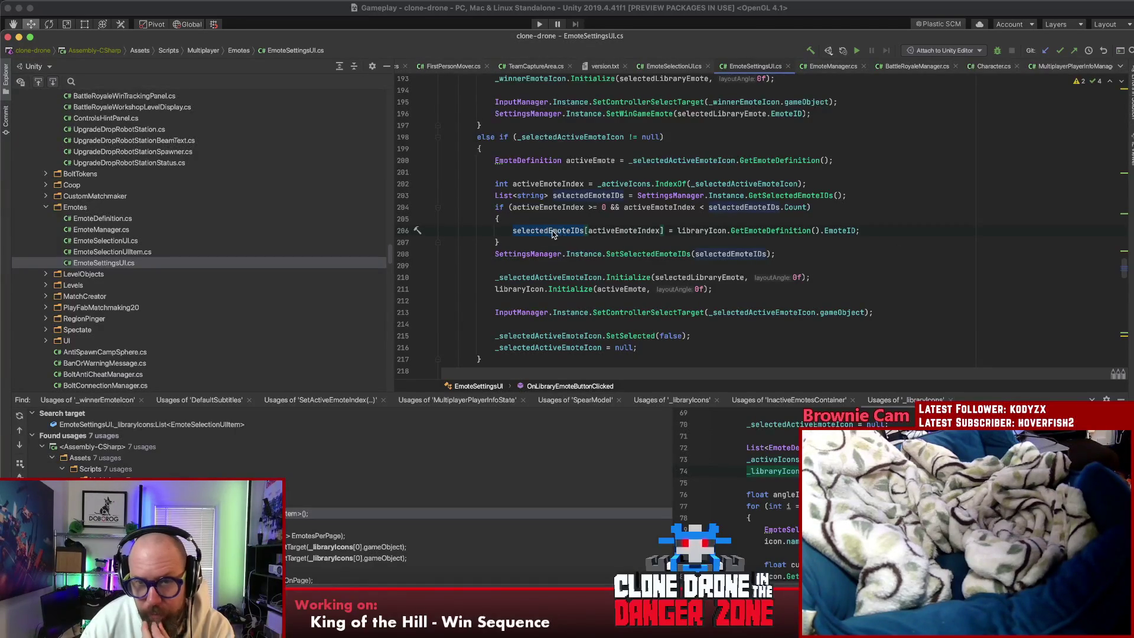
pyautogui.click(621, 230)
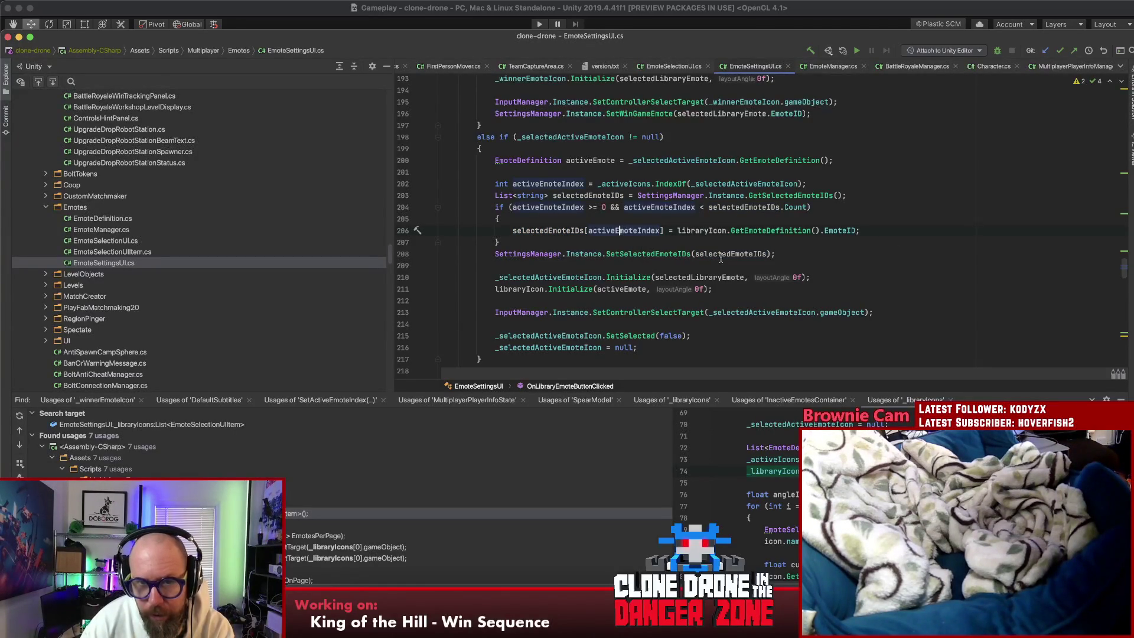
pyautogui.click(735, 184)
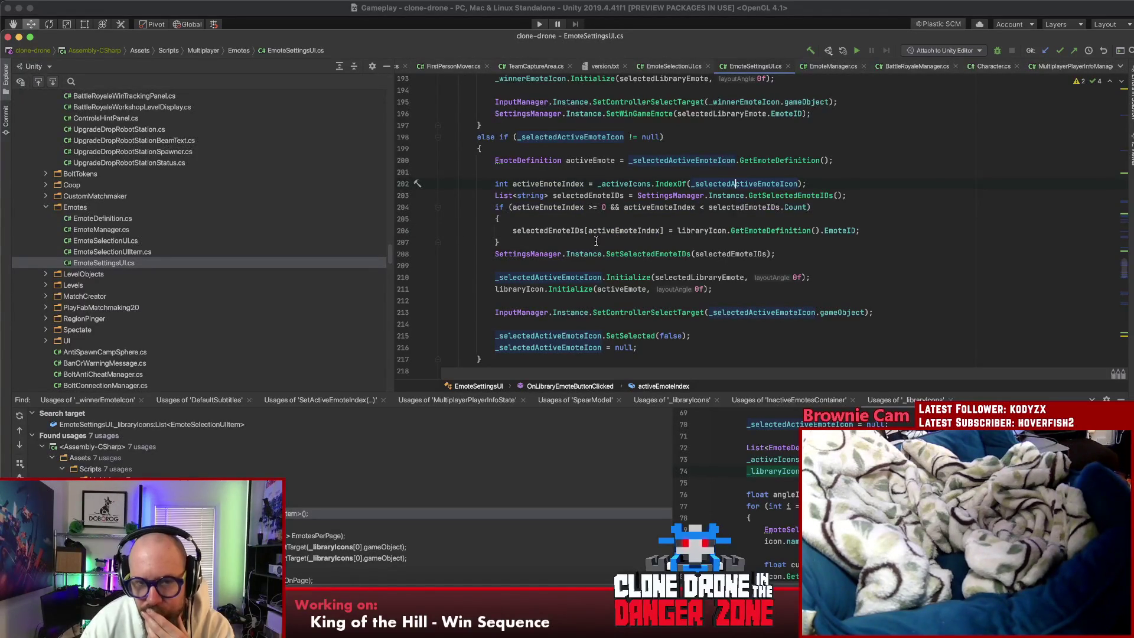
pyautogui.scroll(-3, 747, 332)
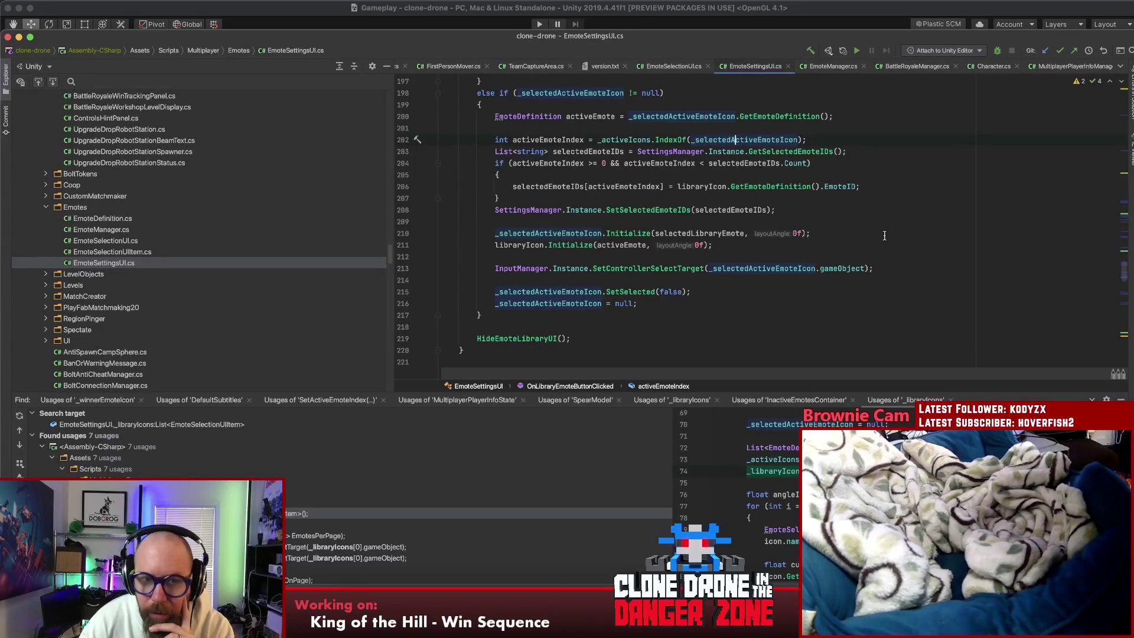
pyautogui.scroll(10, 885, 237)
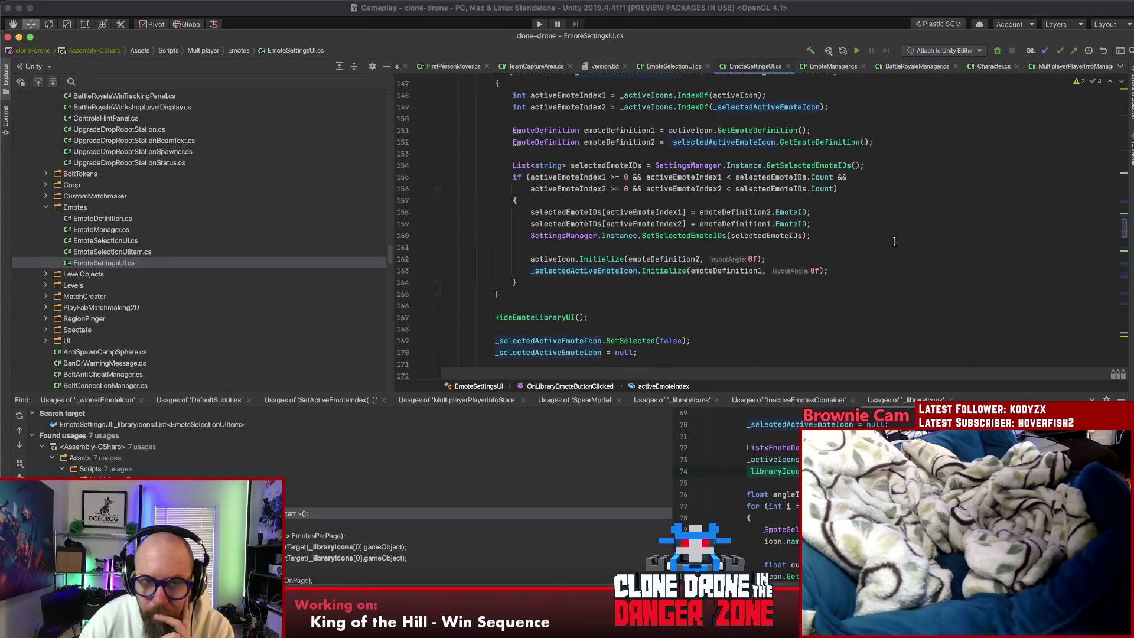
pyautogui.scroll(2, 940, 237)
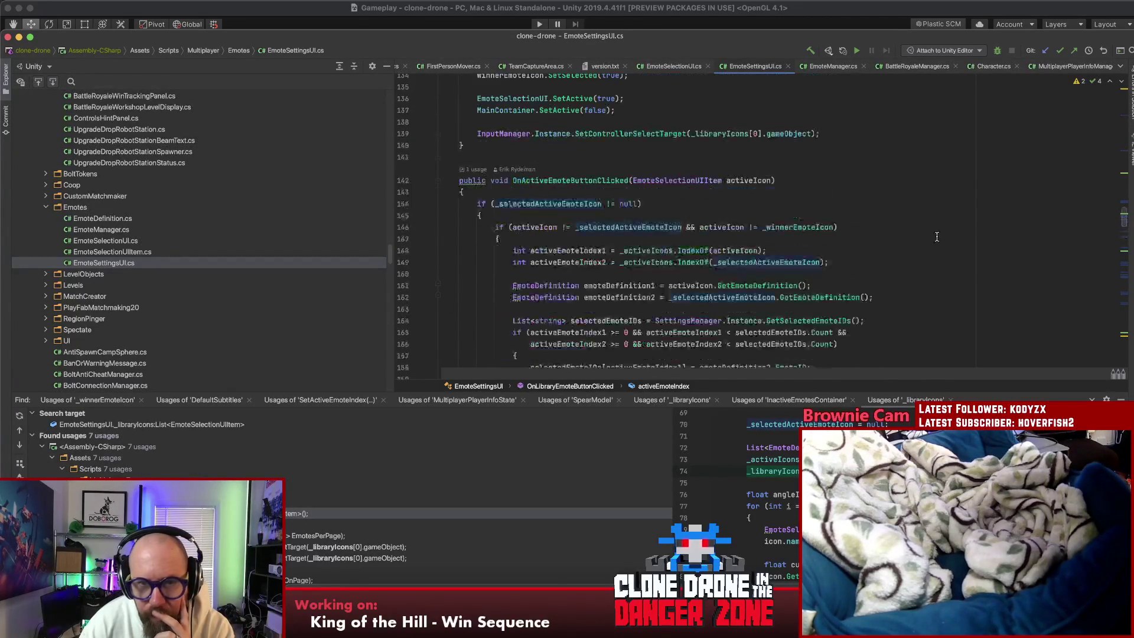
pyautogui.scroll(-2, 922, 237)
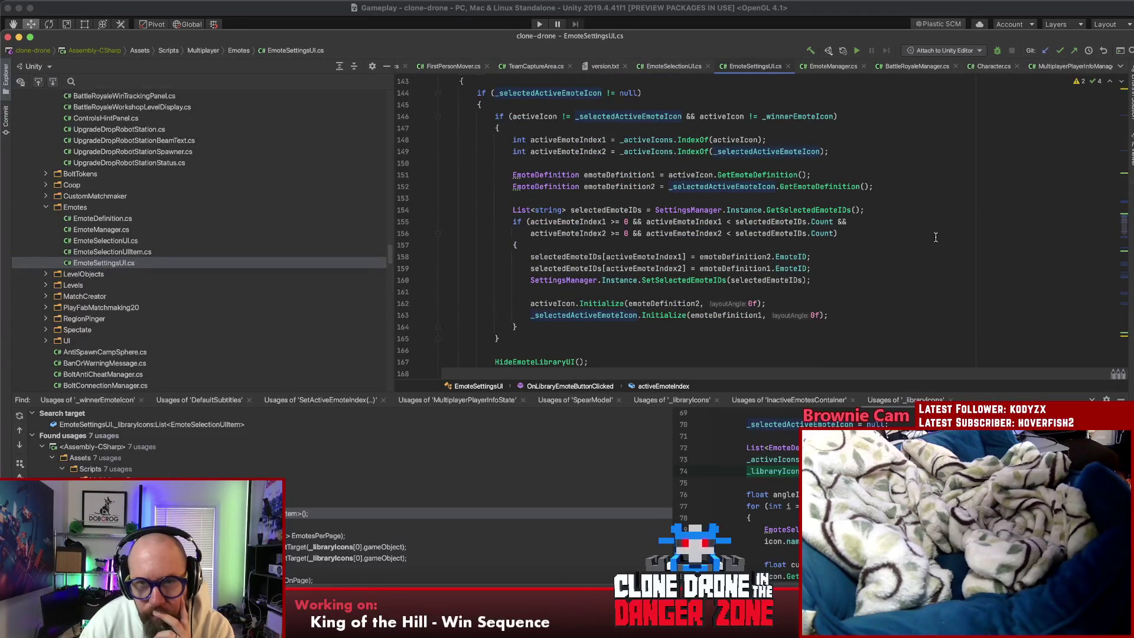
pyautogui.click(860, 150)
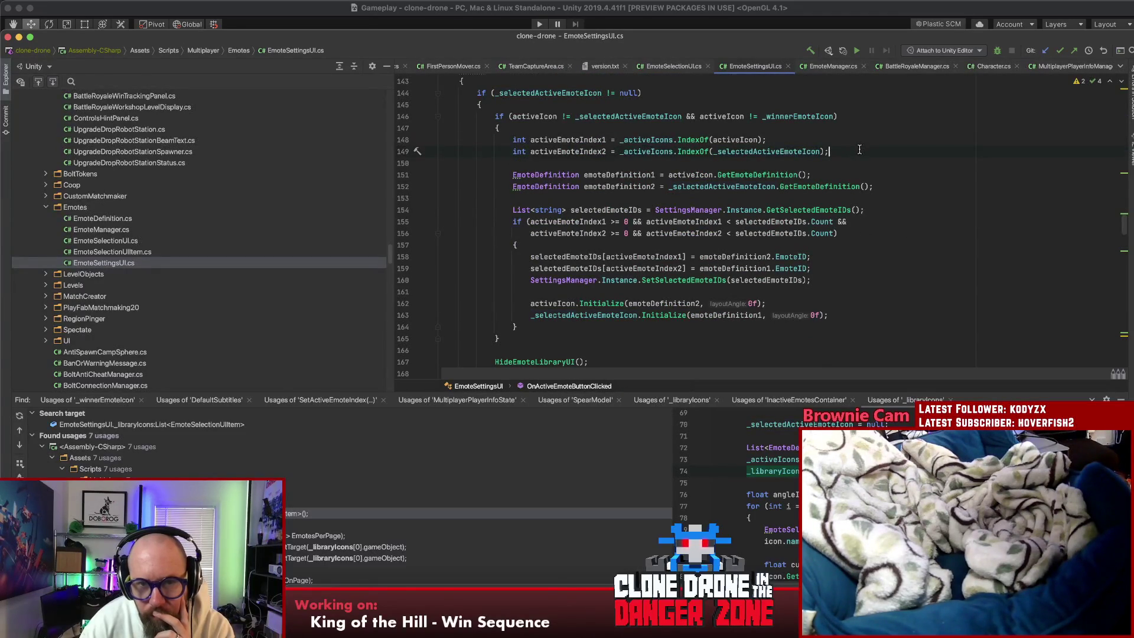
pyautogui.click(833, 269)
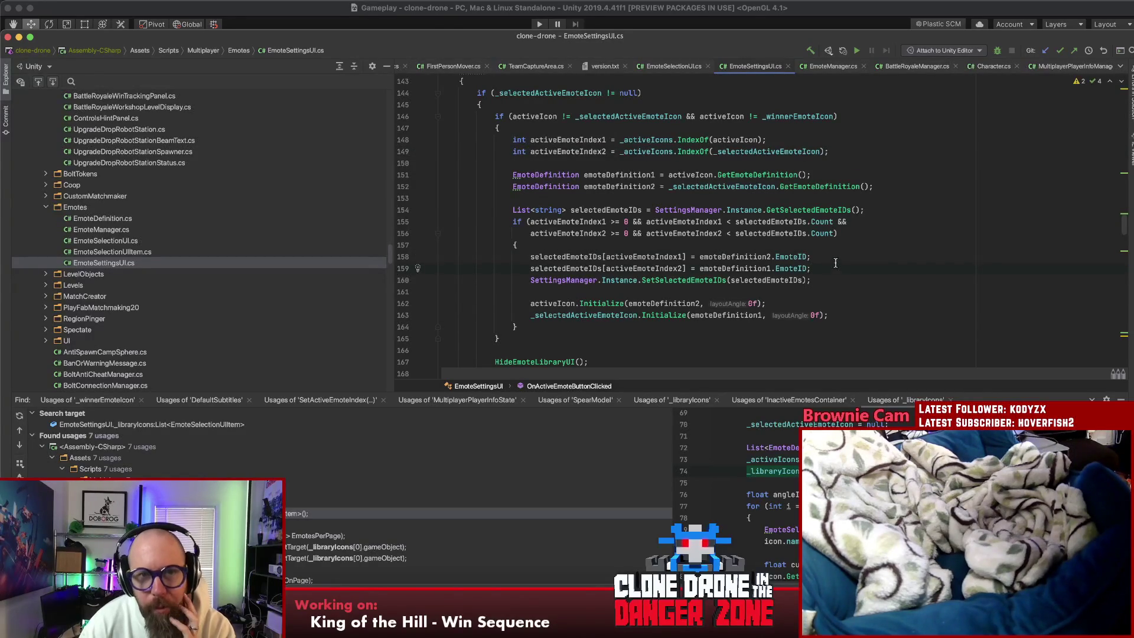
pyautogui.scroll(3, 838, 256)
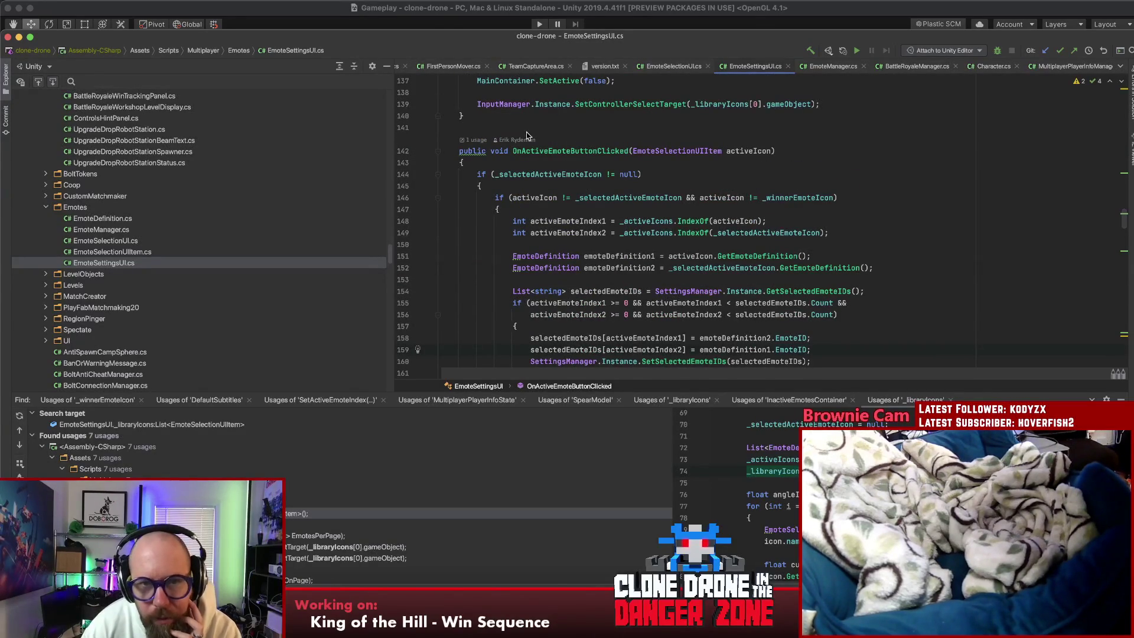
pyautogui.click(543, 174)
pyautogui.scroll(-2, 577, 191)
pyautogui.scroll(-3, 578, 191)
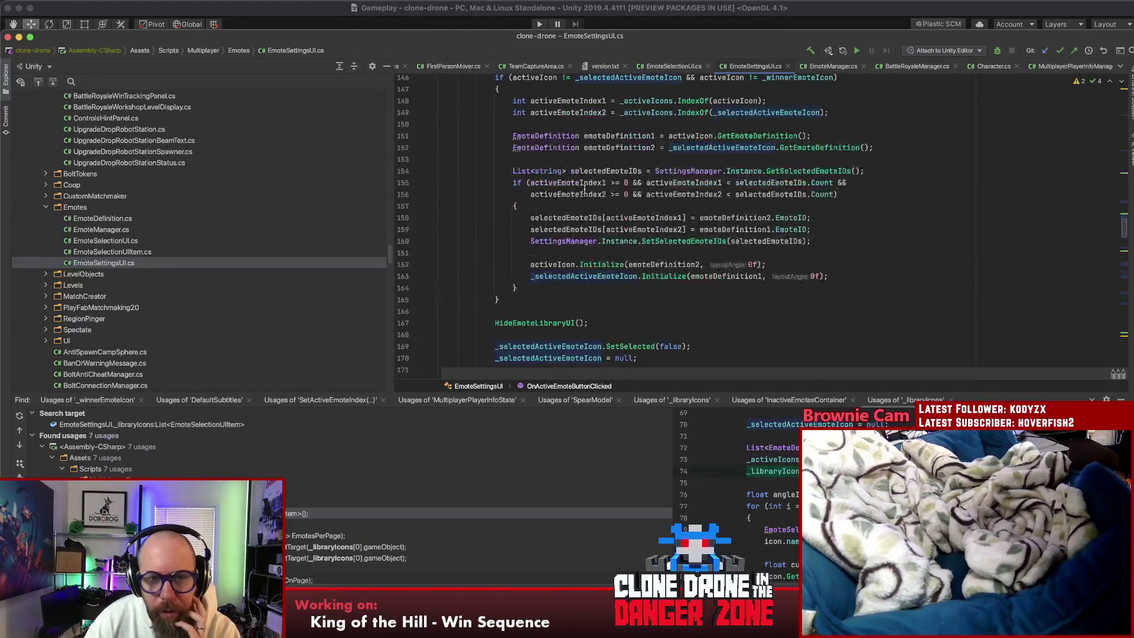
pyautogui.scroll(-2, 751, 195)
pyautogui.scroll(3, 752, 203)
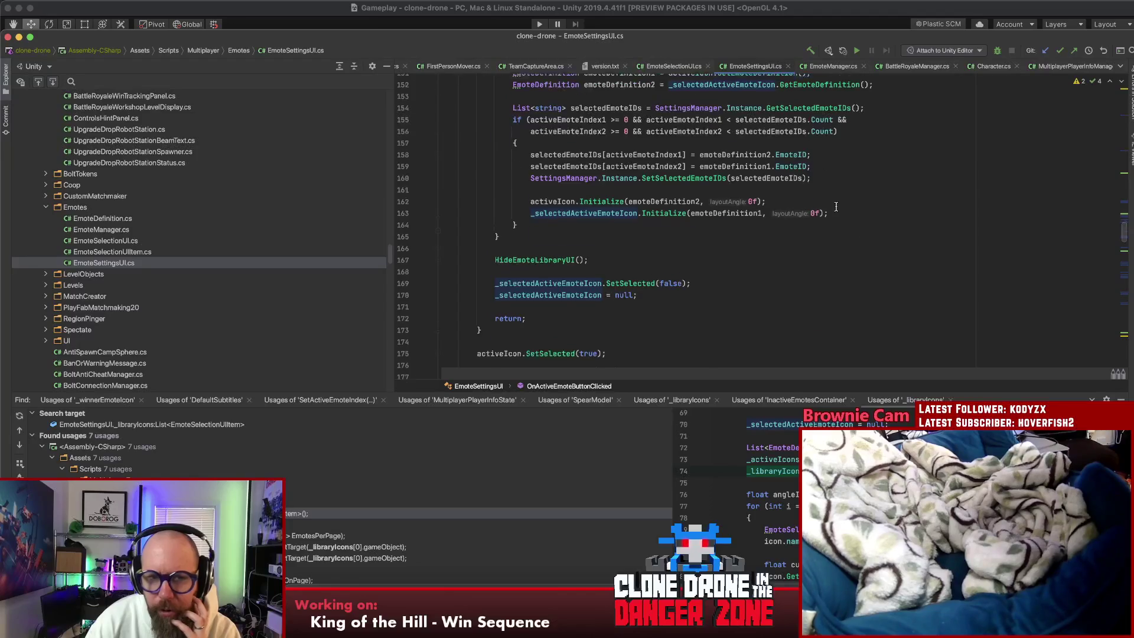
pyautogui.scroll(-1, 866, 208)
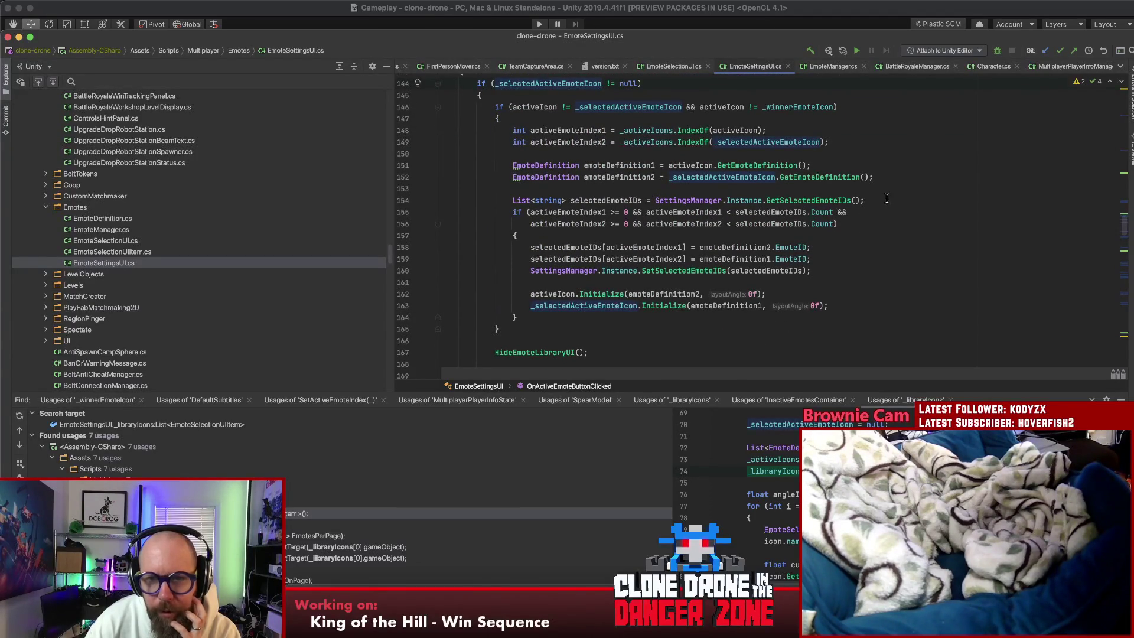
pyautogui.click(797, 200)
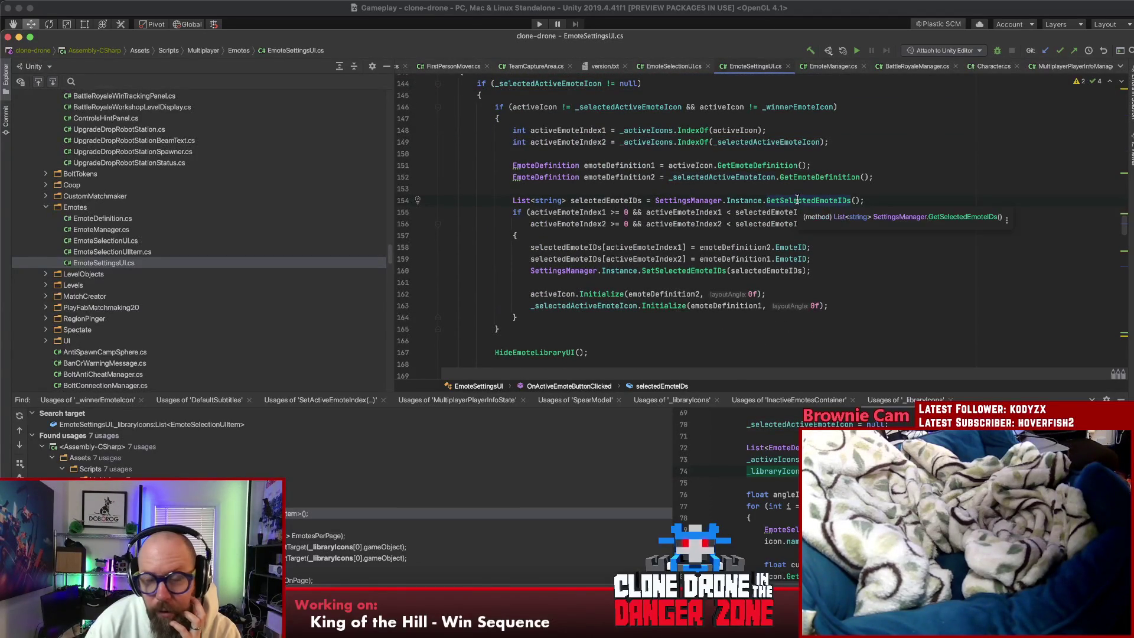
pyautogui.click(851, 234)
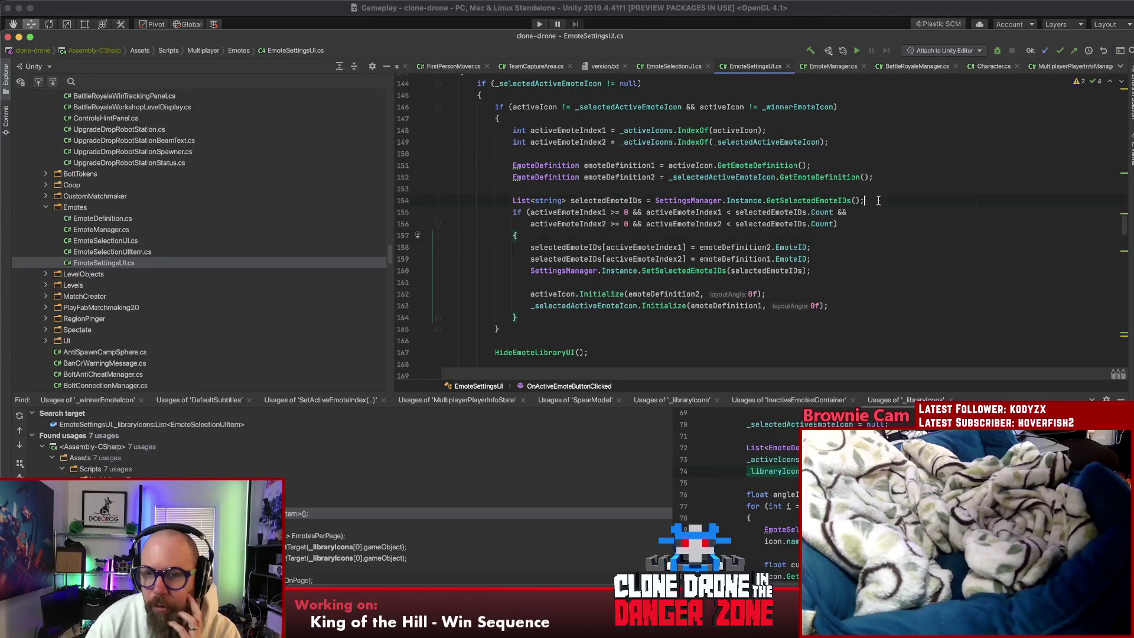
pyautogui.click(862, 223)
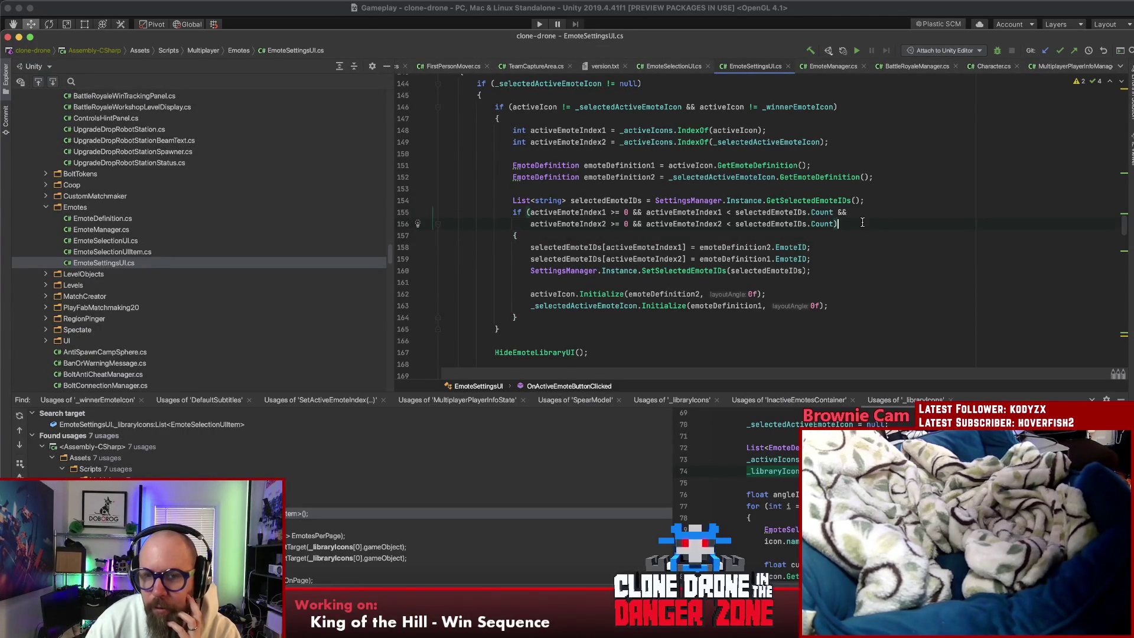
pyautogui.click(845, 273)
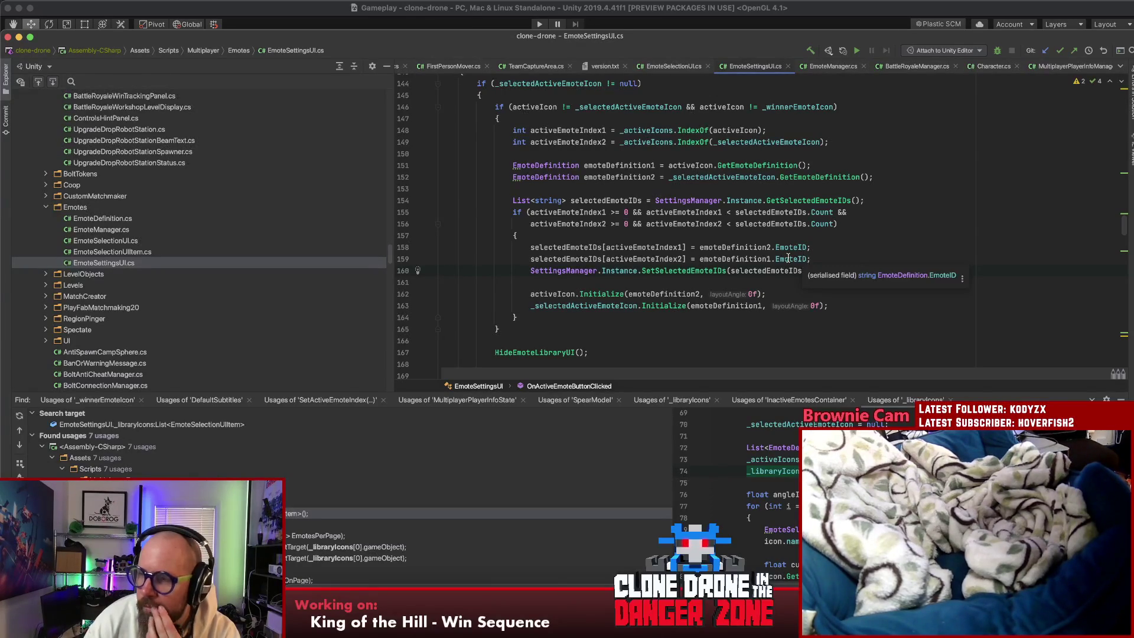
pyautogui.scroll(-3, 768, 249)
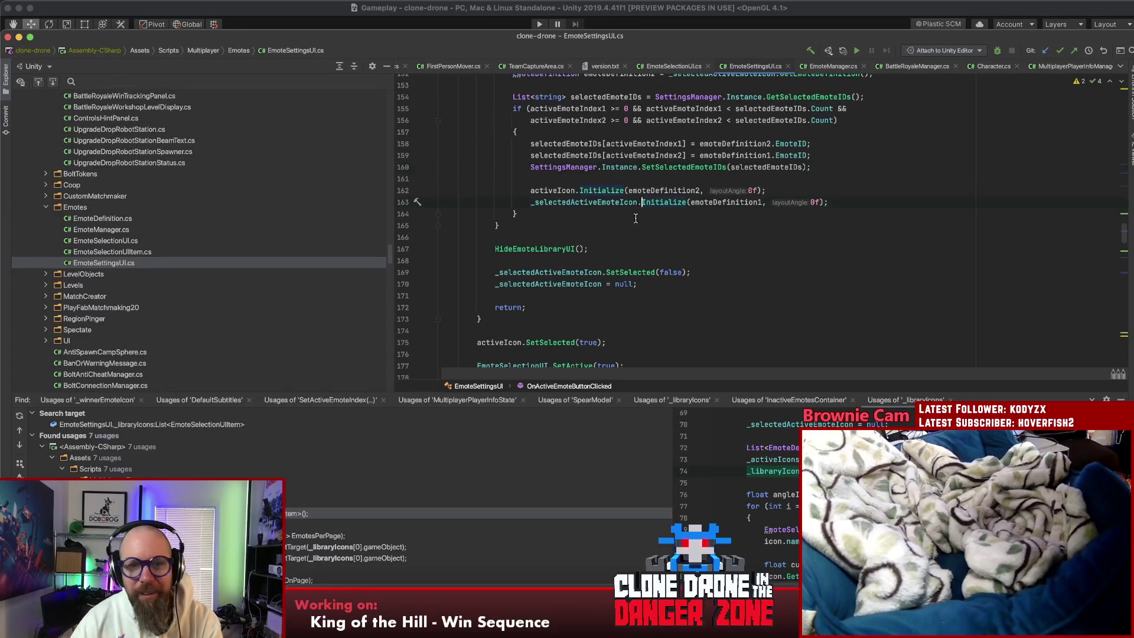
pyautogui.scroll(-3, 640, 229)
pyautogui.scroll(-9, 641, 229)
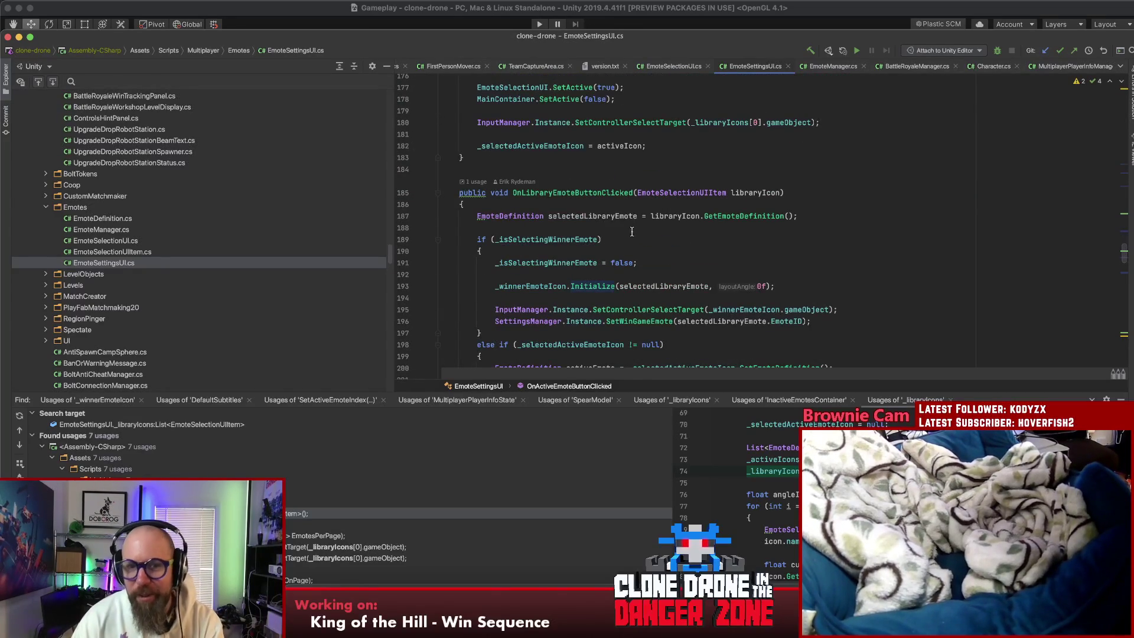
pyautogui.scroll(2, 743, 138)
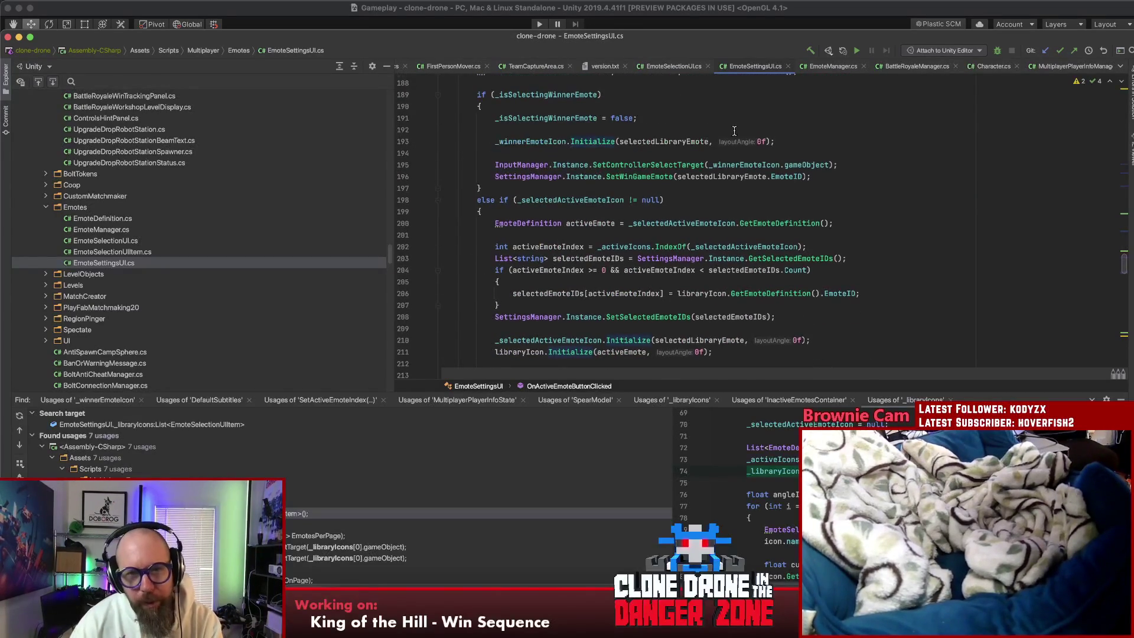
pyautogui.click(828, 176)
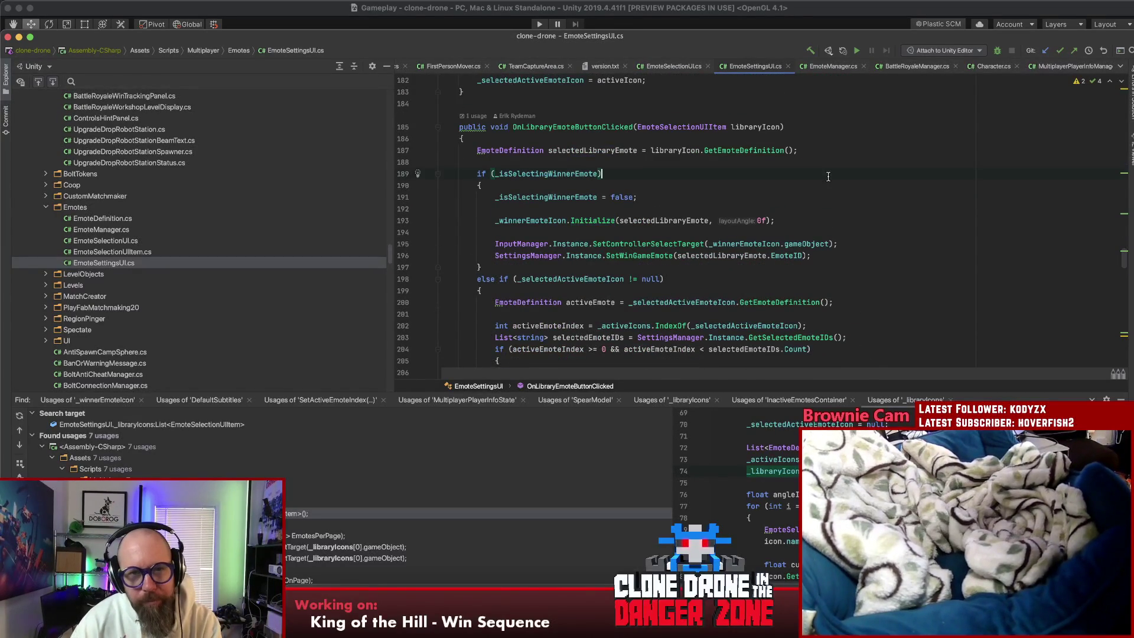
pyautogui.scroll(-2, 828, 177)
pyautogui.scroll(-3, 828, 176)
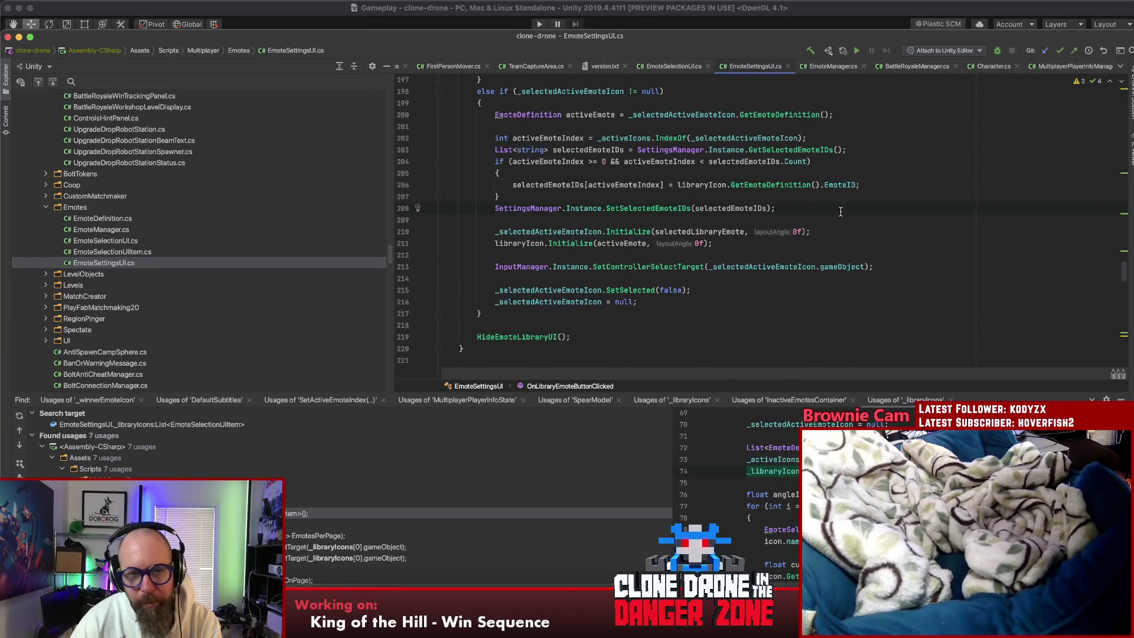
pyautogui.scroll(-3, 879, 201)
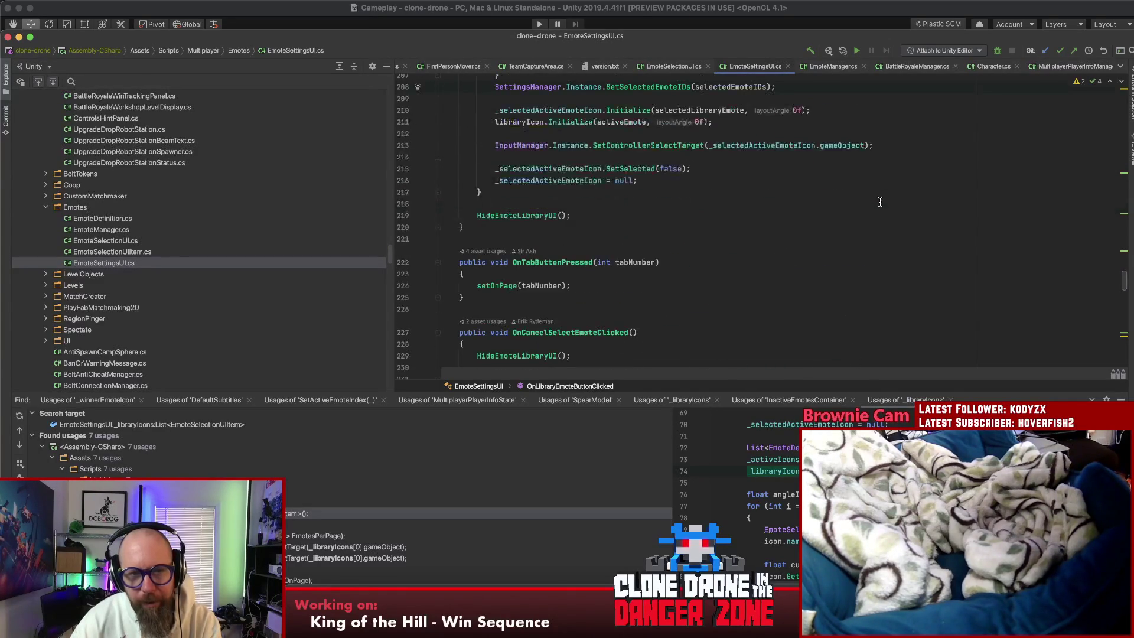
pyautogui.click(529, 215)
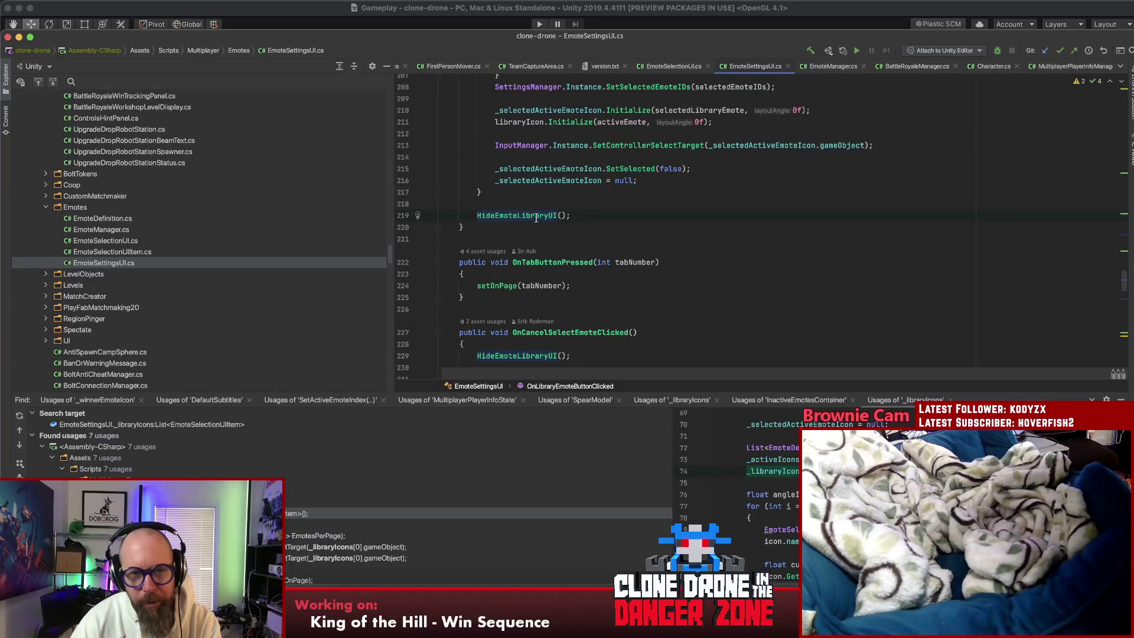
pyautogui.scroll(-4, 536, 218)
pyautogui.click(536, 213)
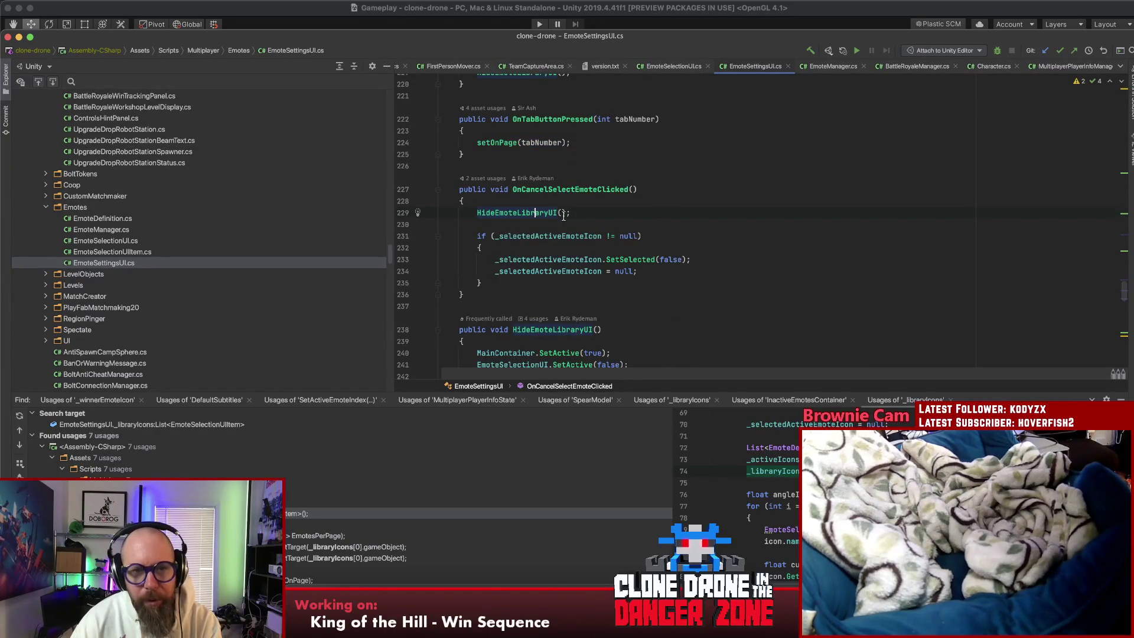
pyautogui.scroll(-5, 651, 216)
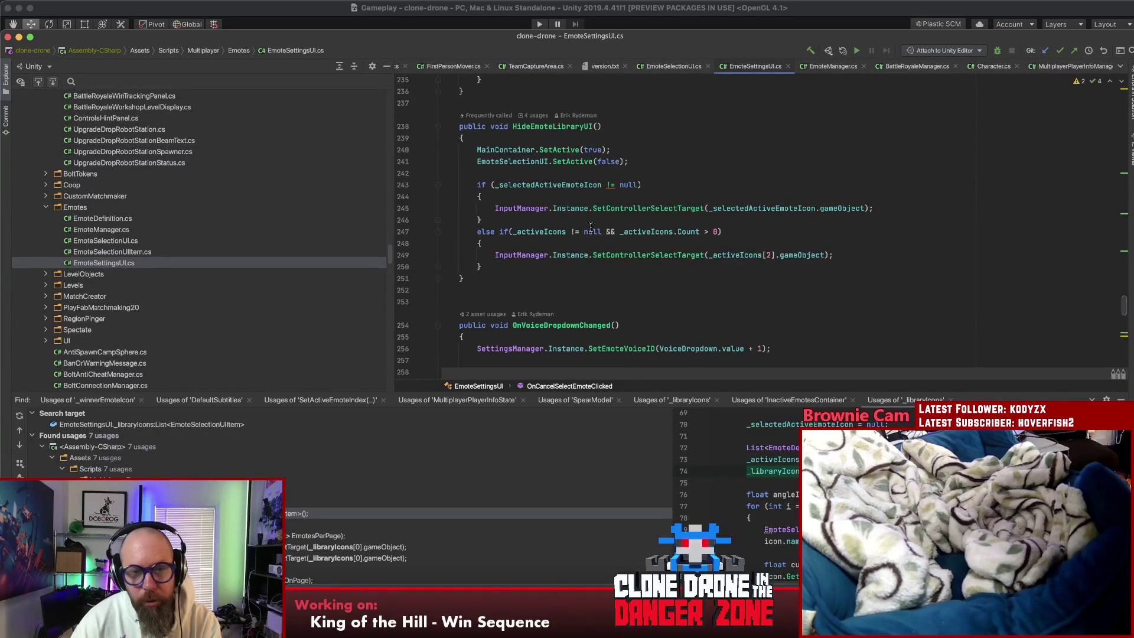
pyautogui.scroll(3, 596, 229)
pyautogui.click(556, 248)
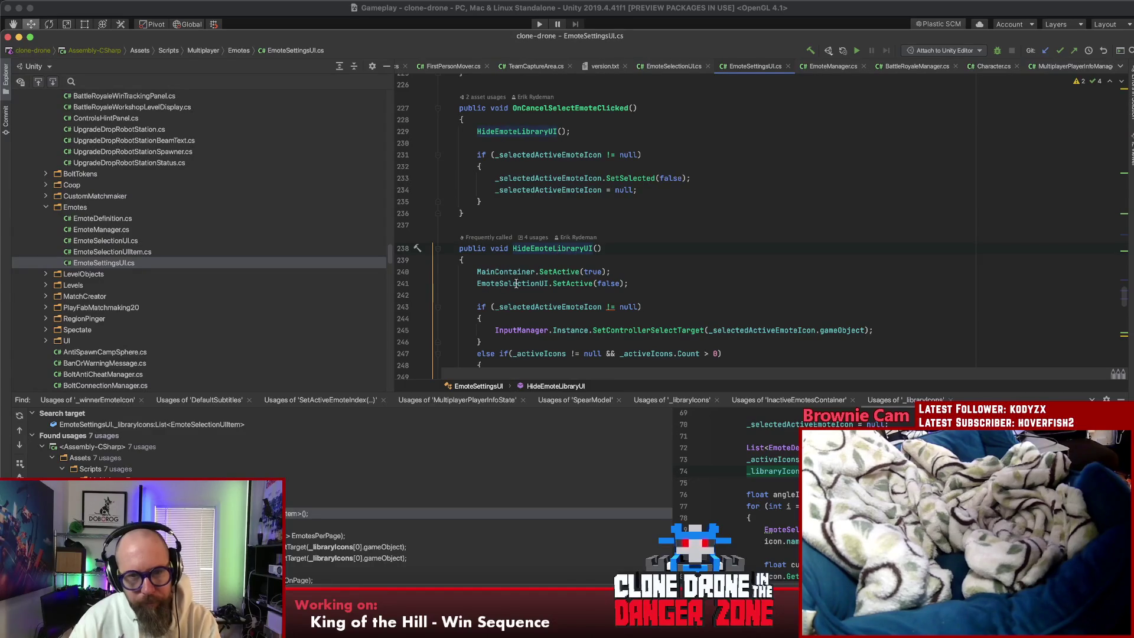
pyautogui.press('super+f')
# Step: Step through the MainContainer occurrences in EmoteSettingsUI.cs
pyautogui.press('Return')
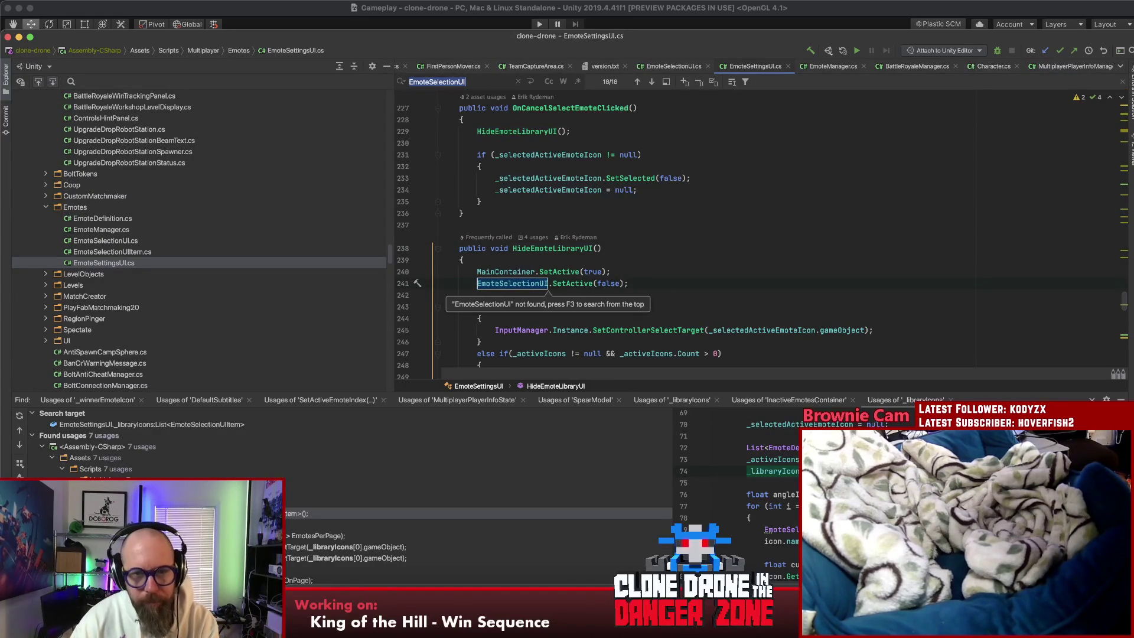
pyautogui.press('Escape')
pyautogui.scroll(-2, 637, 244)
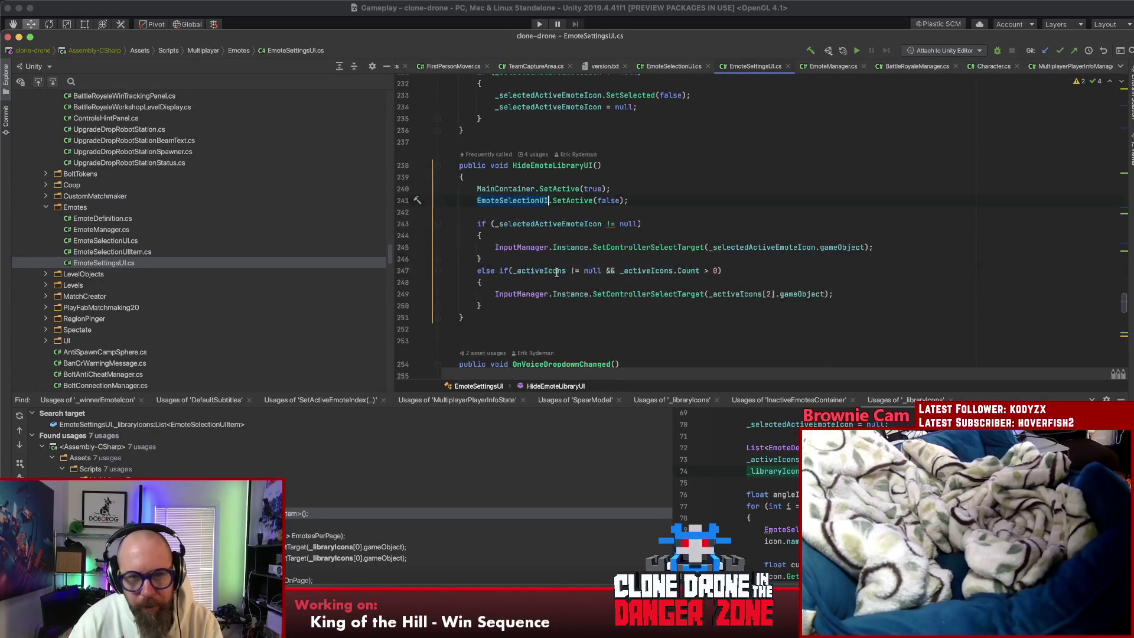
pyautogui.click(505, 189)
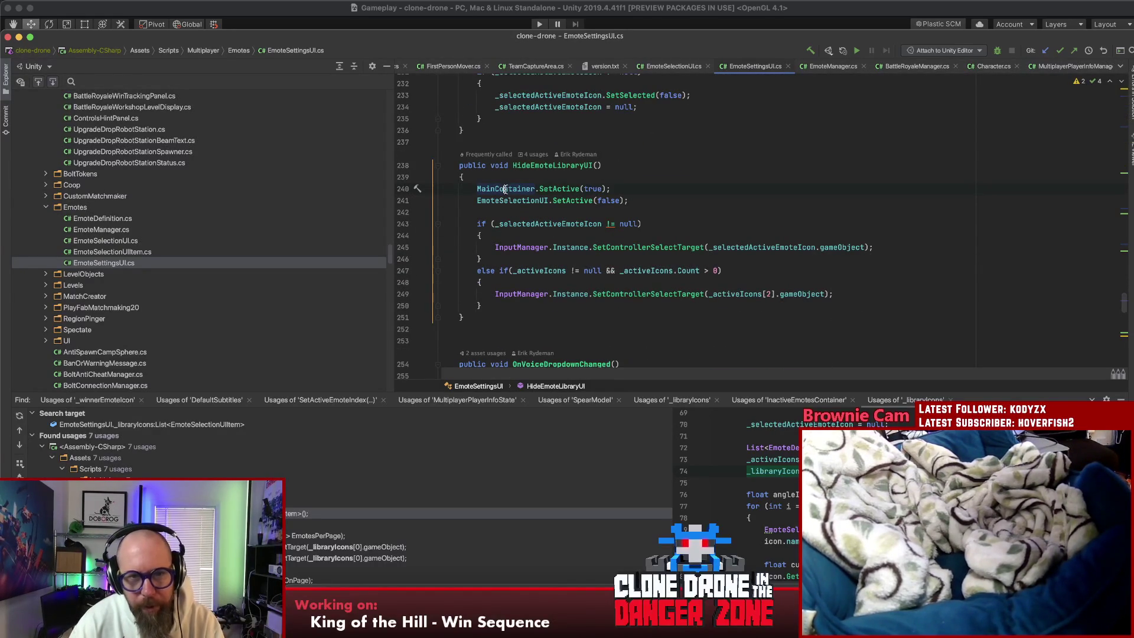
pyautogui.press('super+f')
pyautogui.hotkey('shift', 'Return')
pyautogui.hotkey('shift', 'Return')
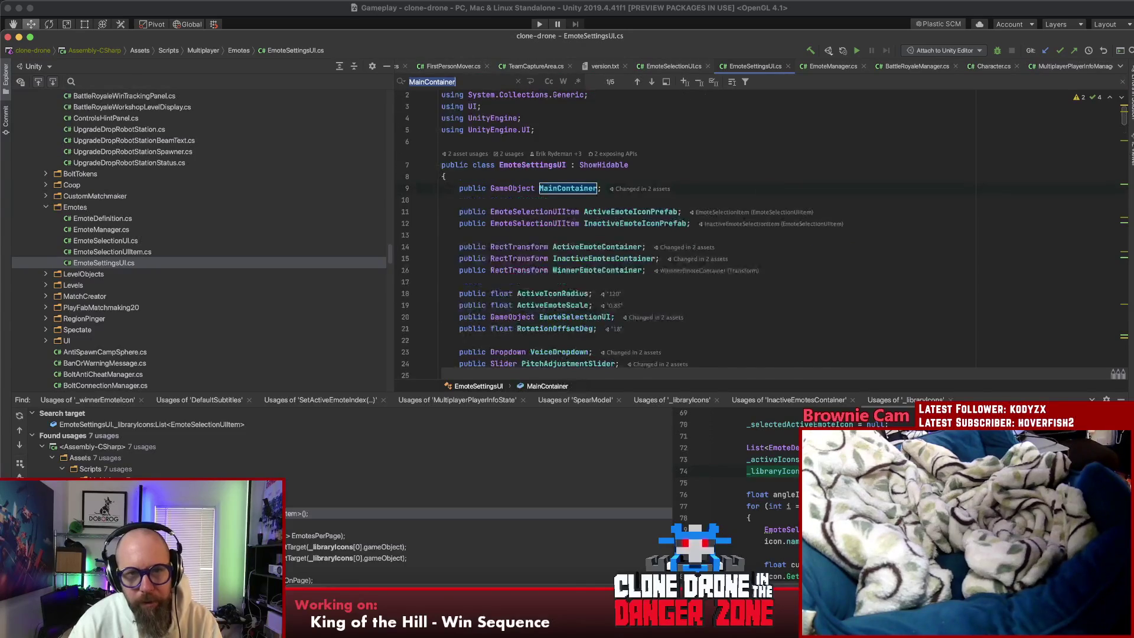
pyautogui.press('Return')
pyautogui.press('Return')
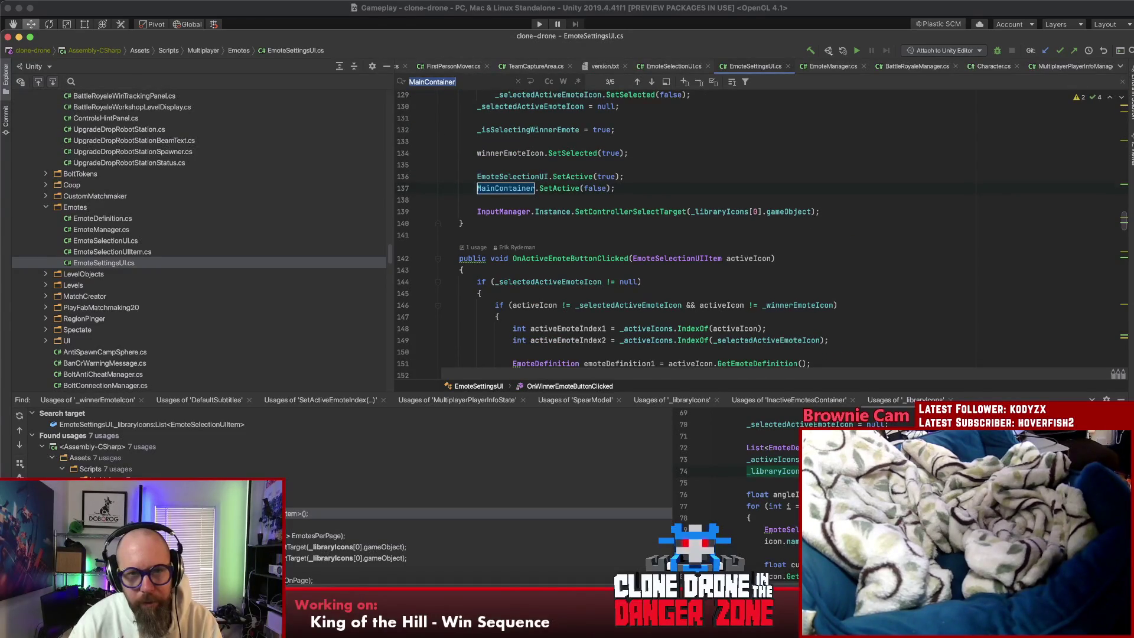
pyautogui.press('Return')
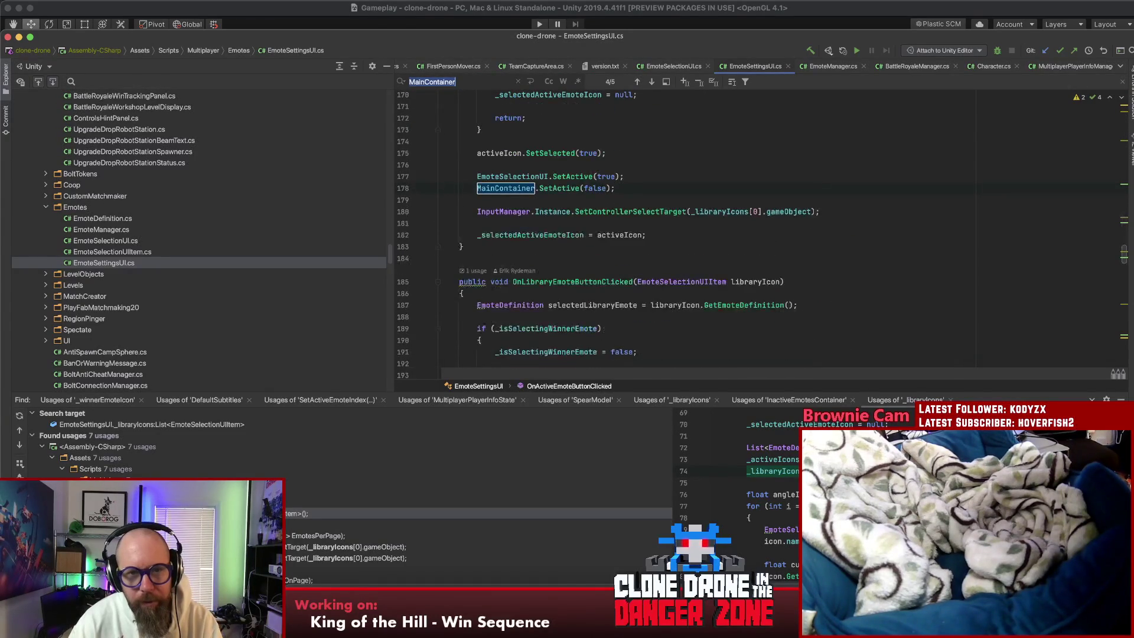
pyautogui.press('Return')
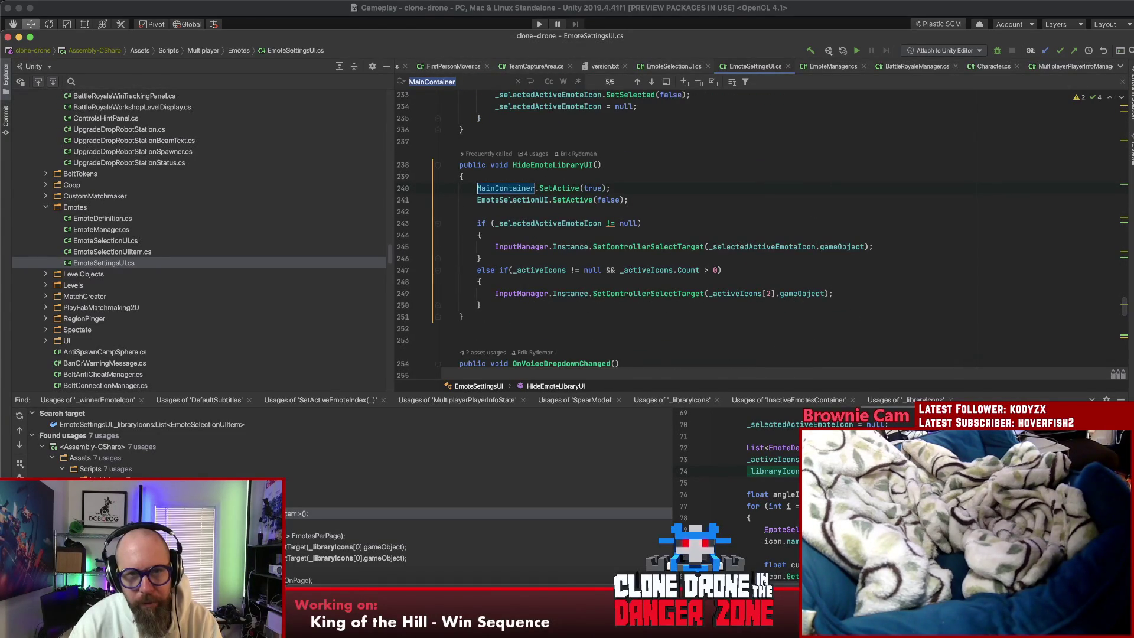
# Step: List the usages of HideEmoteLibraryUI and jump to its call
pyautogui.click(549, 165)
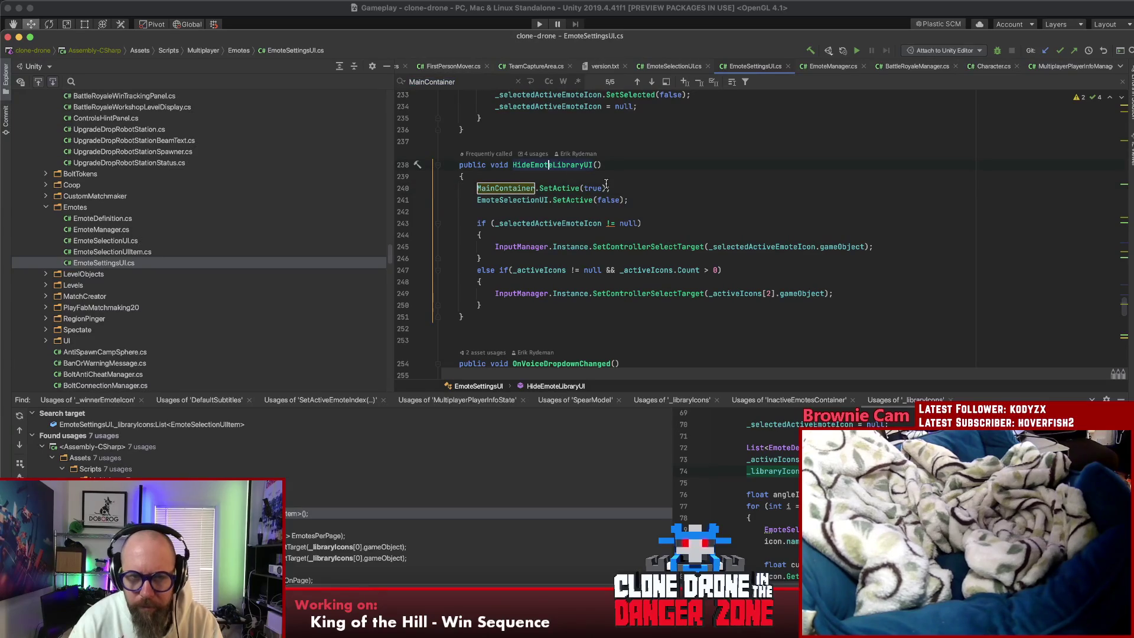
pyautogui.hotkey('alt', 'F7')
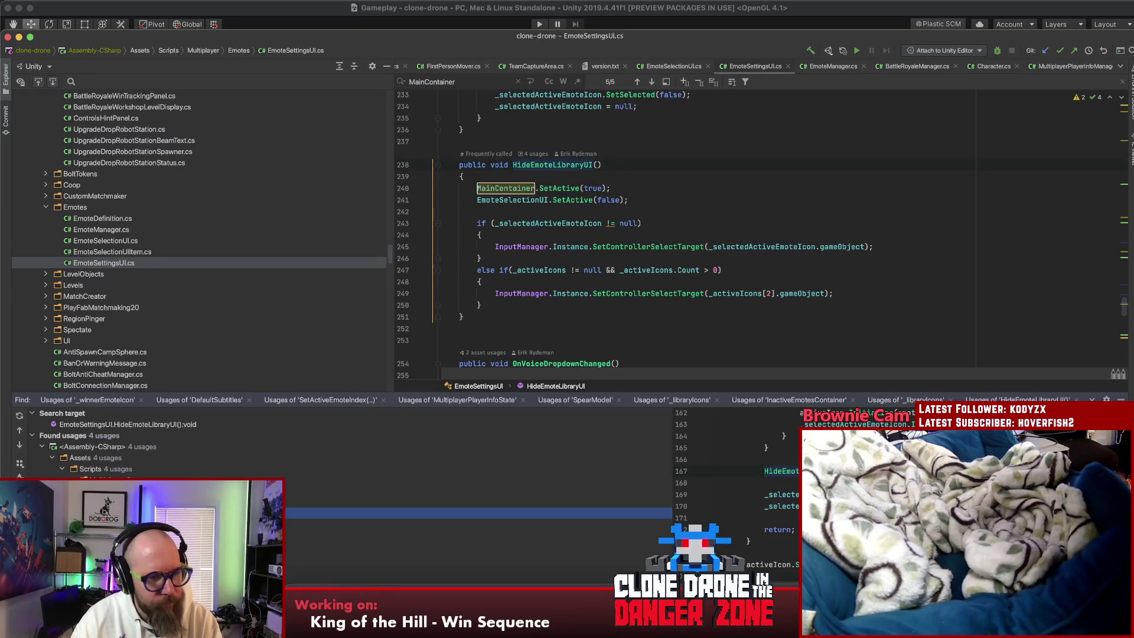
pyautogui.press('Return')
# Step: Search the file for 'showemo', then clear and dismiss the search
pyautogui.hotkey('ctrl', 'f')
pyautogui.write('showemo')
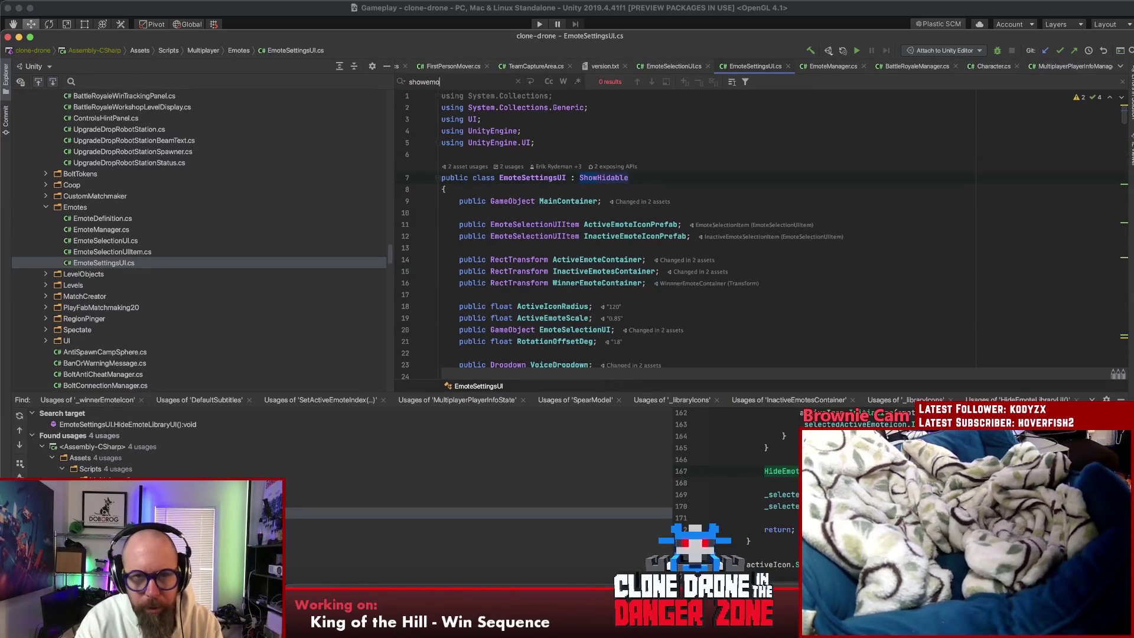
pyautogui.press('BackSpace')
pyautogui.press('BackSpace')
pyautogui.press('BackSpace')
pyautogui.click(646, 256)
pyautogui.press('Escape')
pyautogui.scroll(5, 646, 256)
pyautogui.scroll(10, 648, 260)
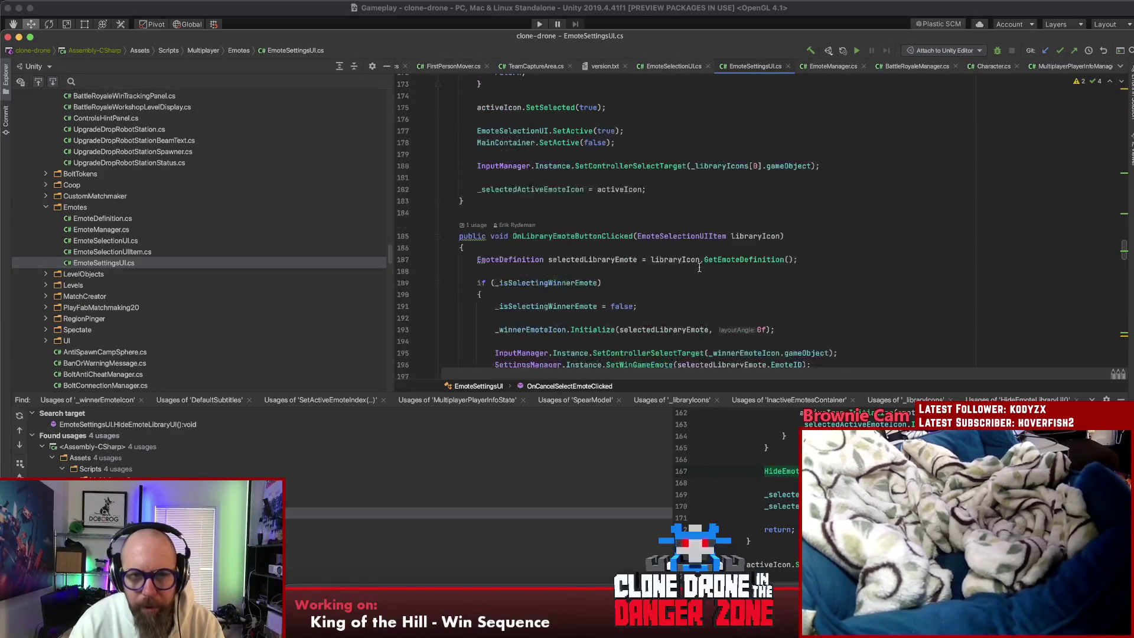
pyautogui.scroll(-4, 768, 271)
pyautogui.scroll(4, 799, 276)
pyautogui.click(593, 160)
pyautogui.scroll(-2, 576, 275)
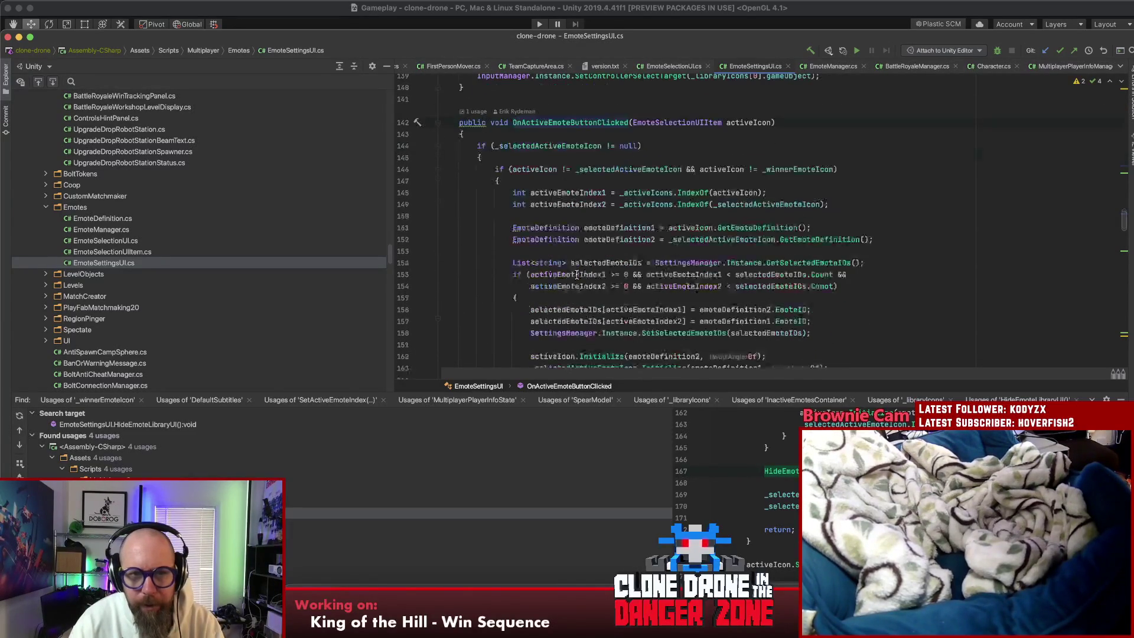
pyautogui.scroll(-2, 570, 272)
pyautogui.scroll(-1, 569, 273)
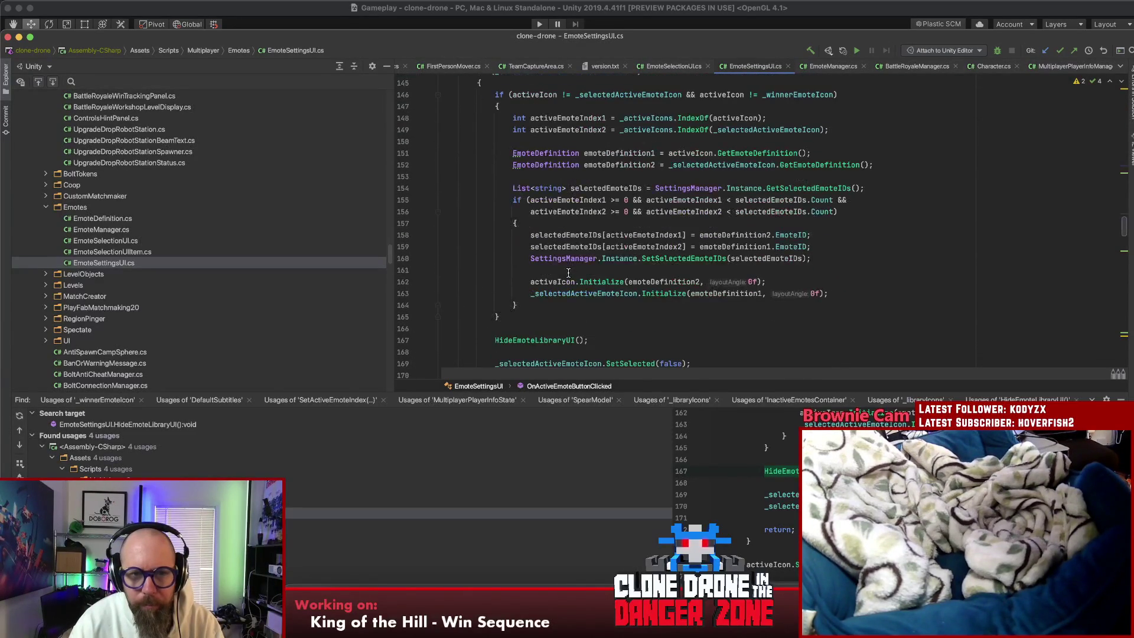
pyautogui.scroll(1, 568, 273)
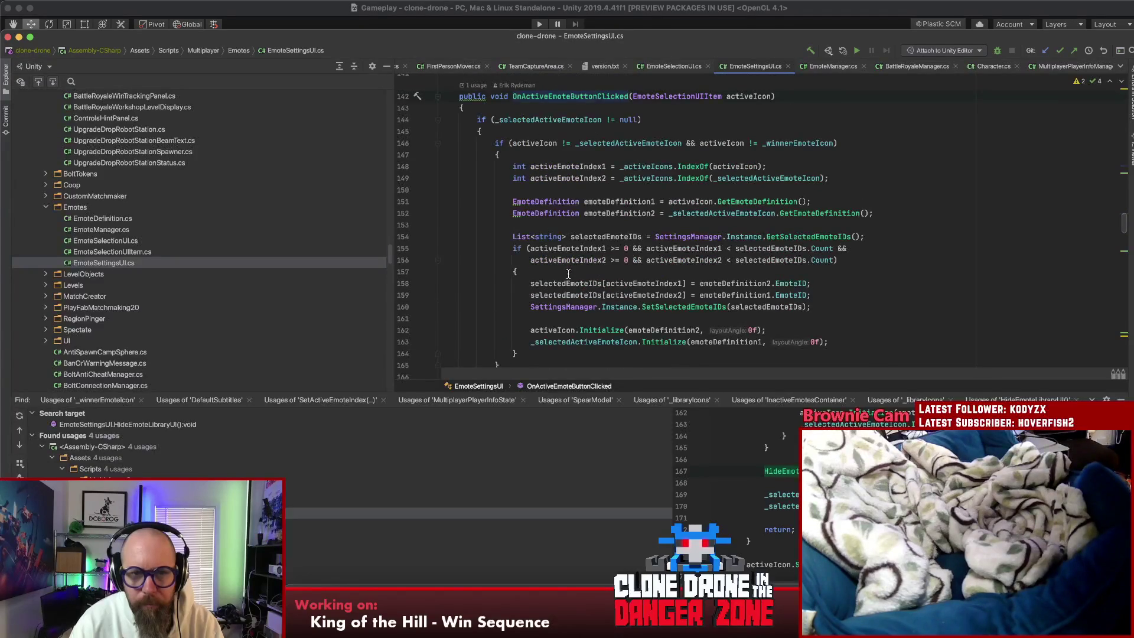
pyautogui.scroll(-3, 568, 274)
pyautogui.click(525, 301)
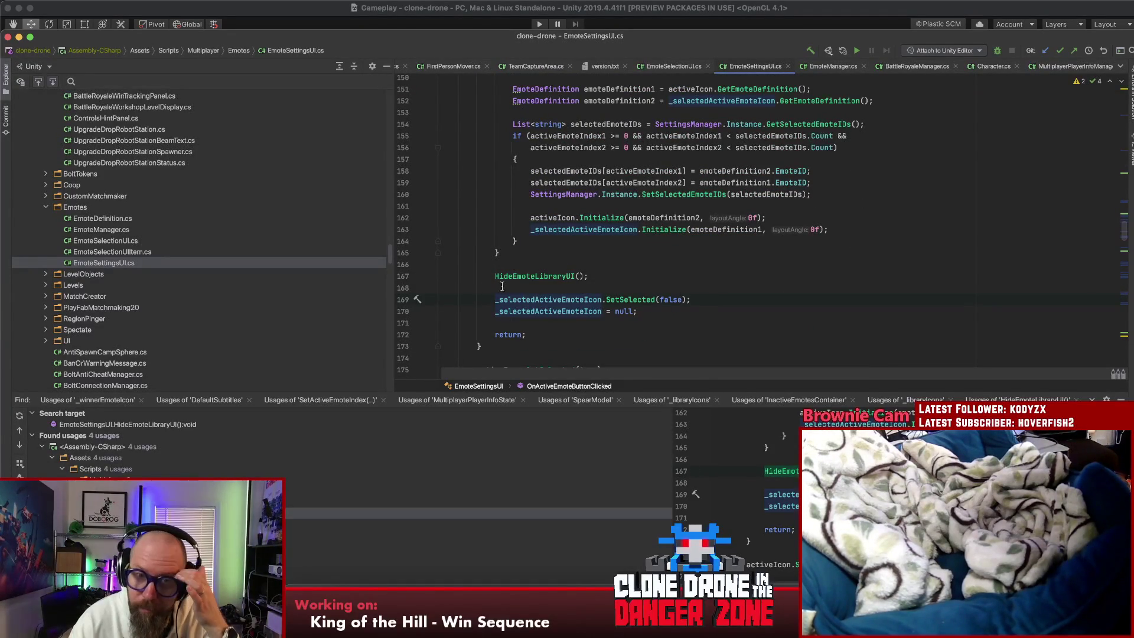
pyautogui.scroll(3, 493, 285)
pyautogui.scroll(-6, 495, 282)
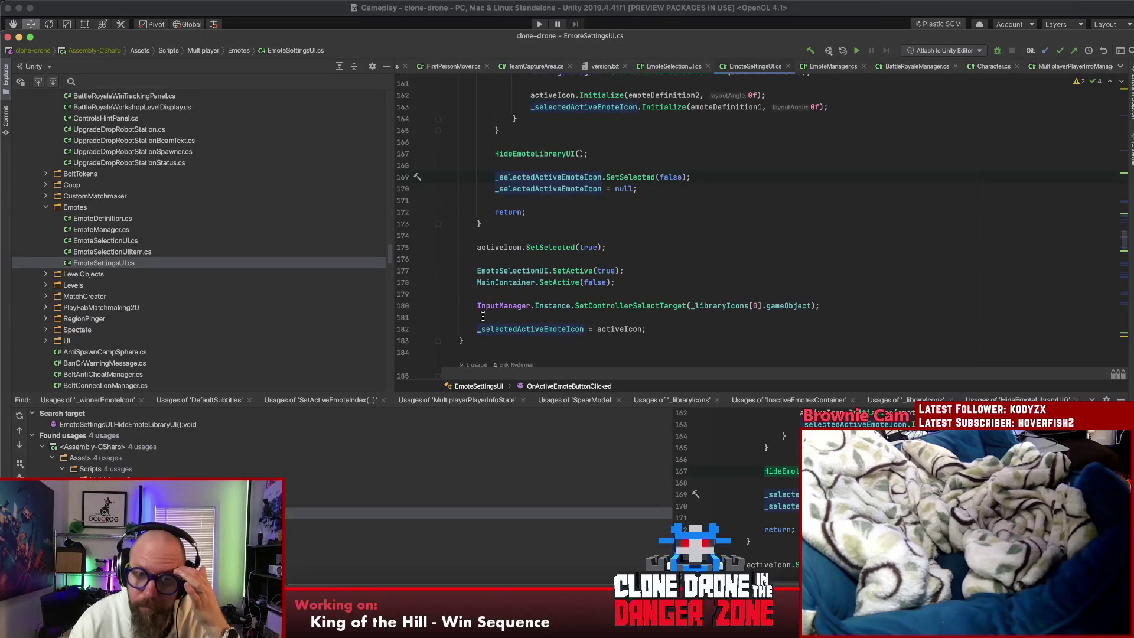
pyautogui.click(495, 271)
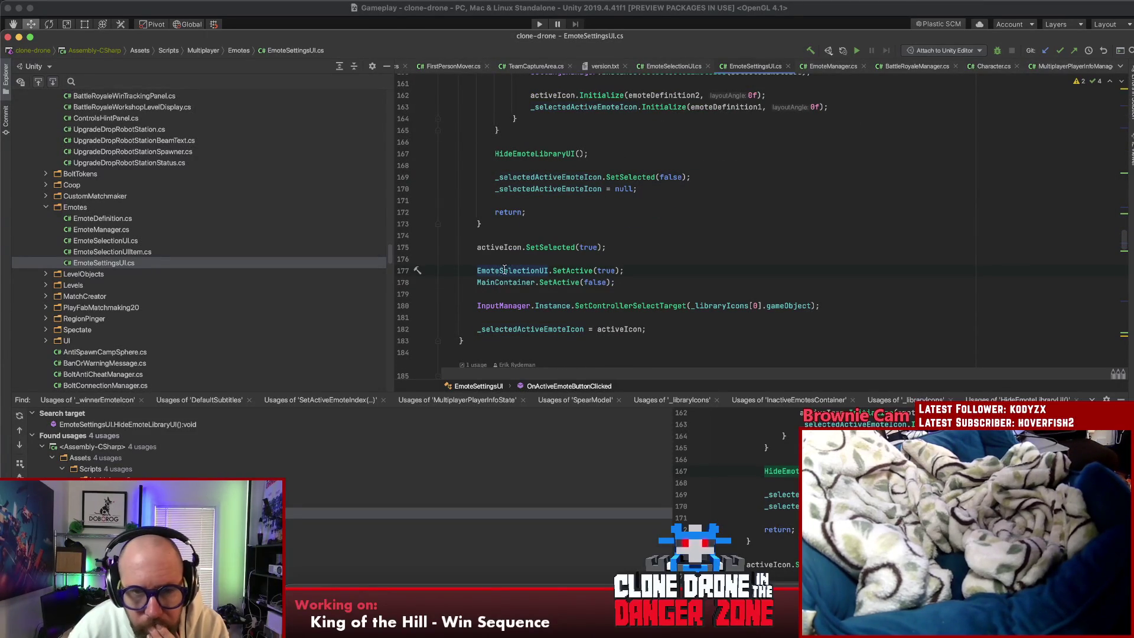
pyautogui.scroll(-3, 552, 259)
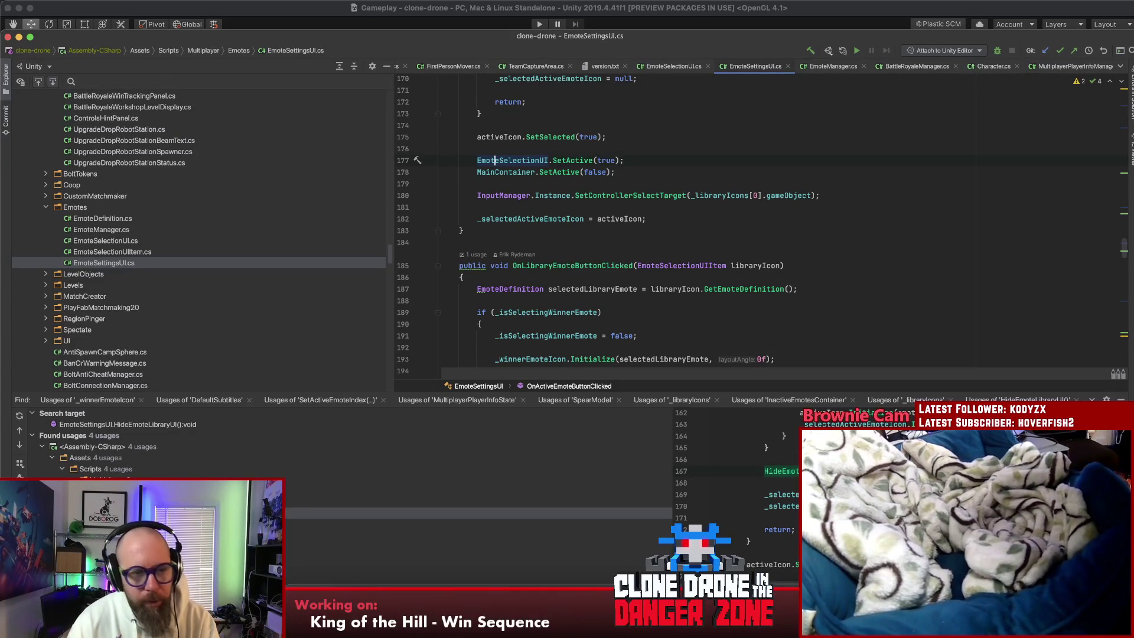
pyautogui.doubleClick(148, 513)
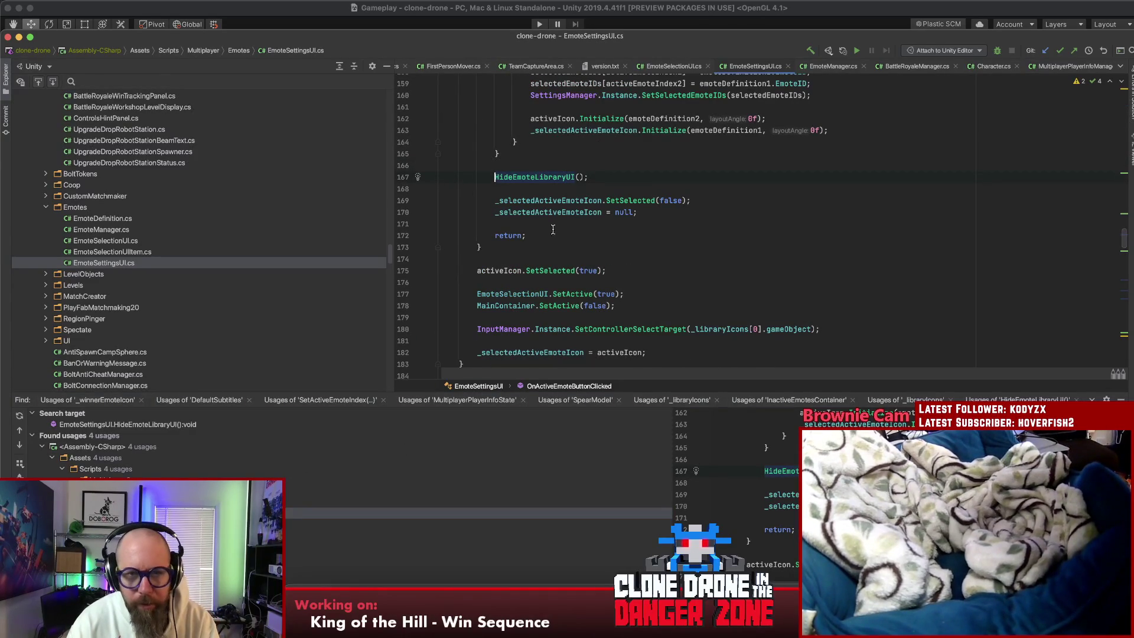
pyautogui.keyDown('super'); pyautogui.click(528, 176); pyautogui.keyUp('super')
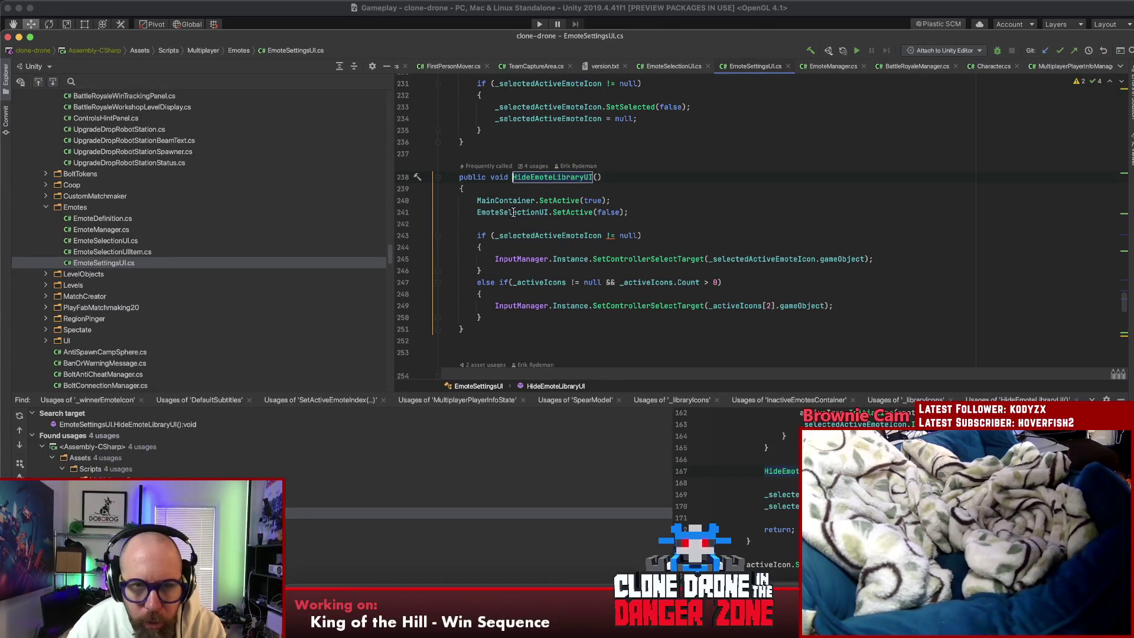
pyautogui.press('super+bracketleft')
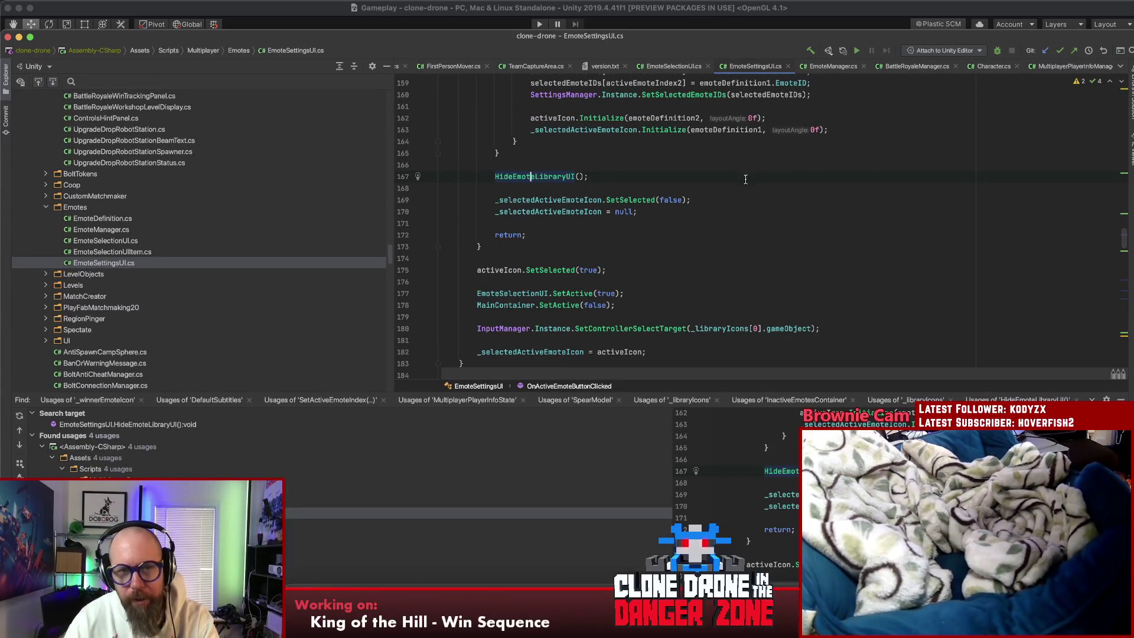
pyautogui.scroll(5, 665, 212)
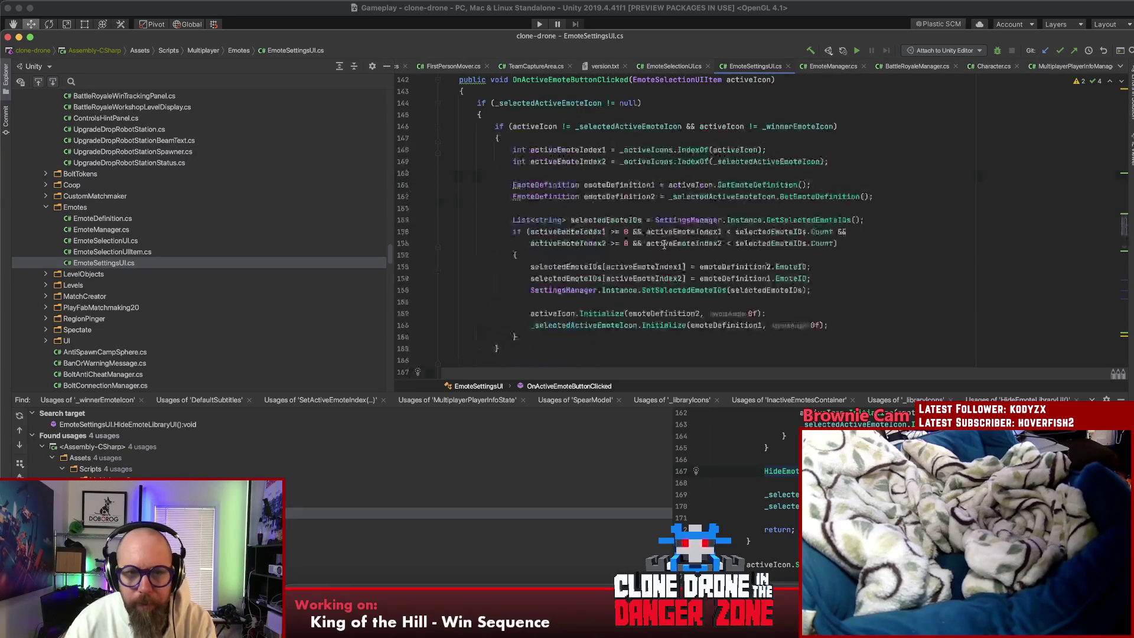
pyautogui.scroll(-5, 545, 196)
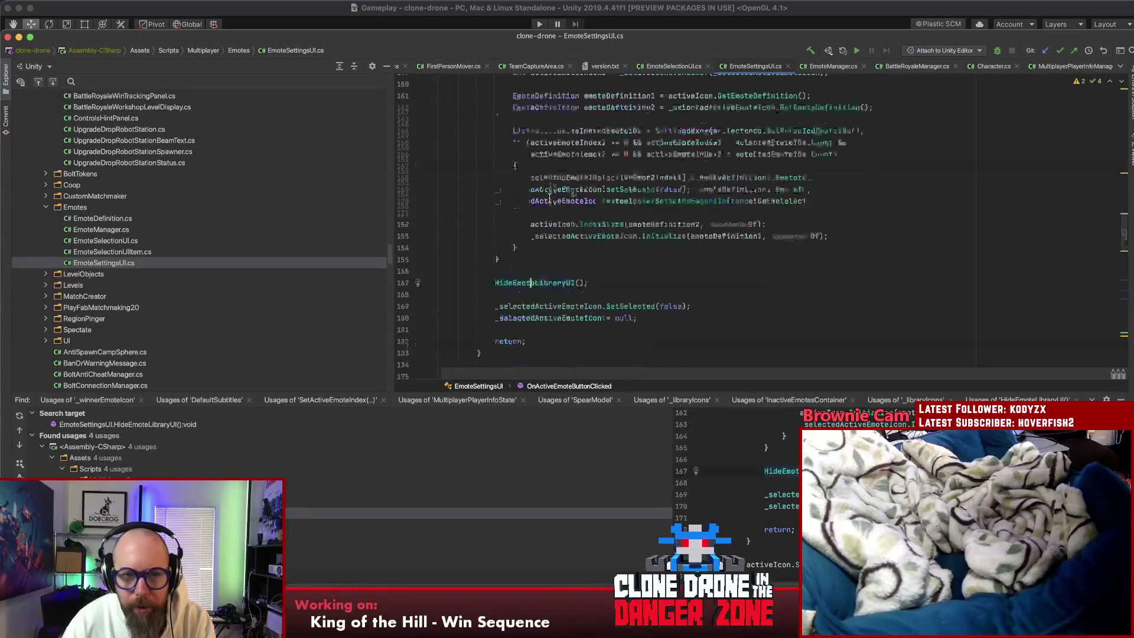
pyautogui.click(545, 259)
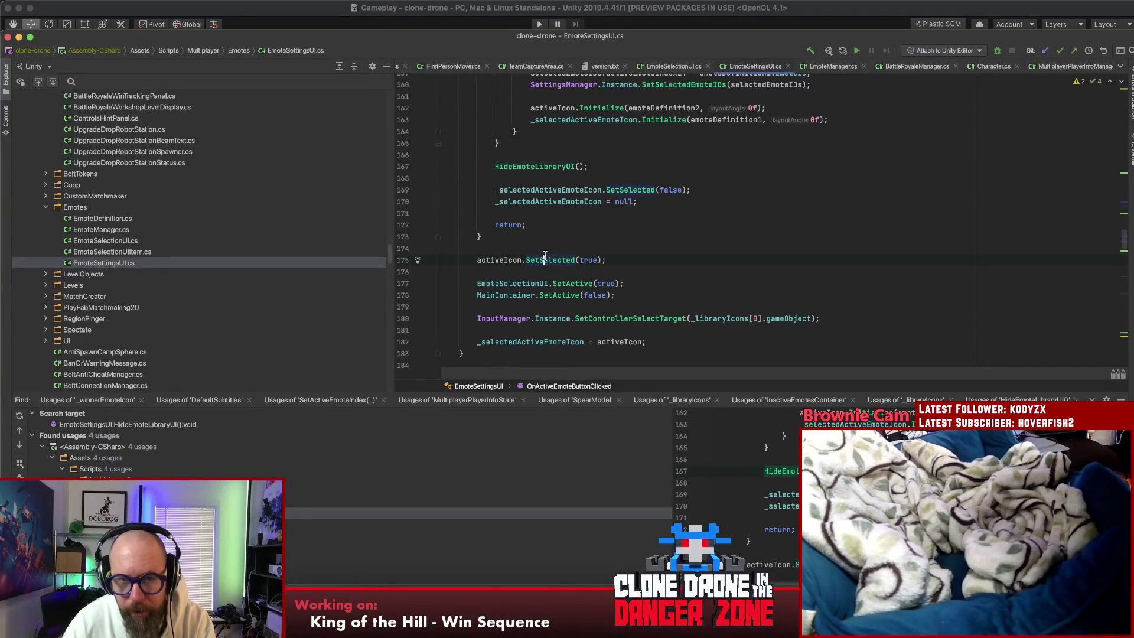
pyautogui.moveTo(545, 256)
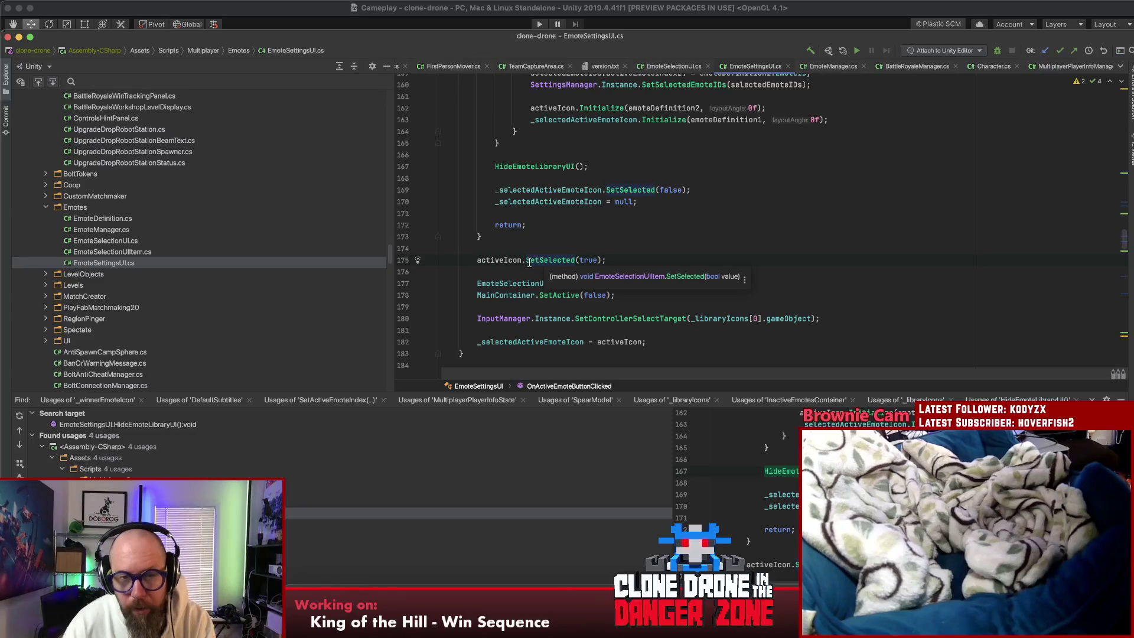
pyautogui.click(560, 307)
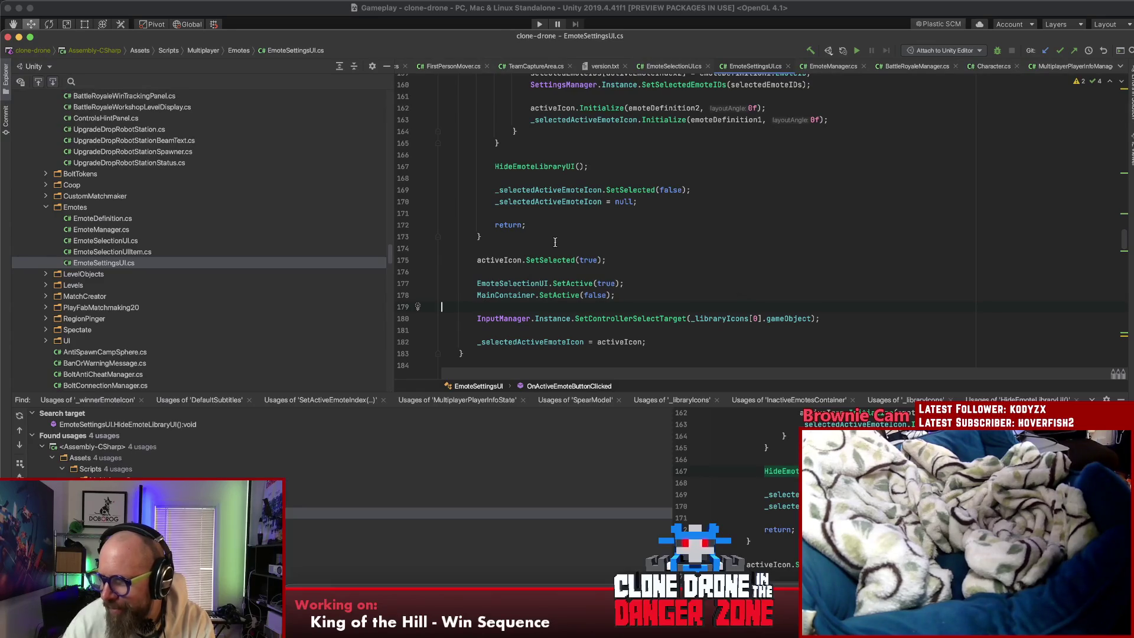
pyautogui.click(630, 270)
pyautogui.scroll(-1, 626, 268)
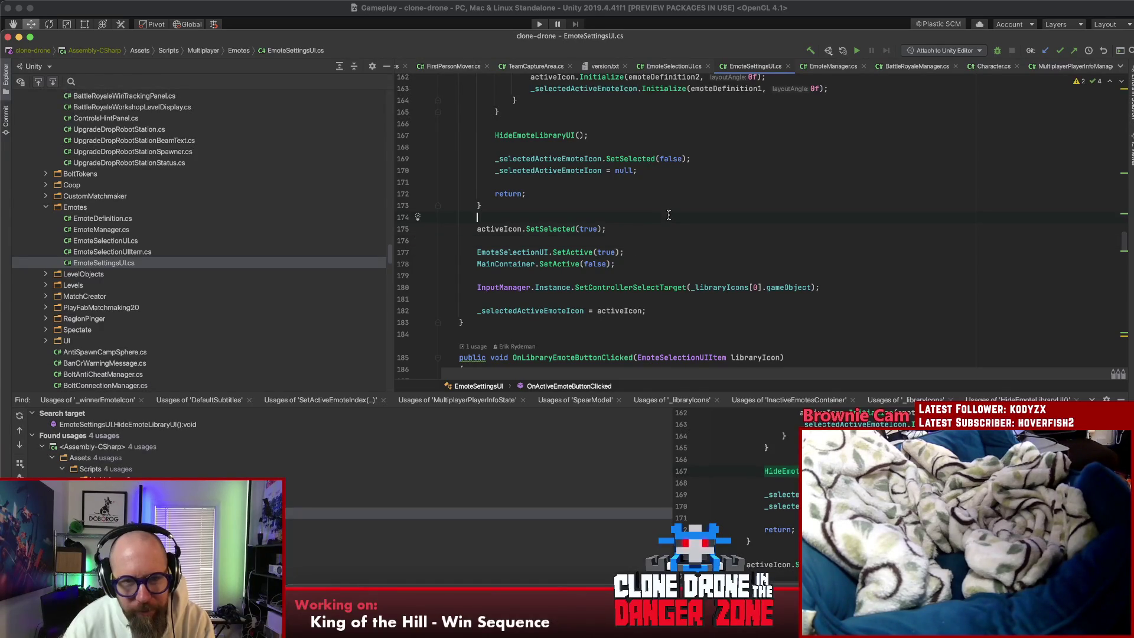
# Step: Insert blank lines after line 173, discarding a half-typed '_s'
pyautogui.press('Return')
pyautogui.press('Return')
pyautogui.press('Return')
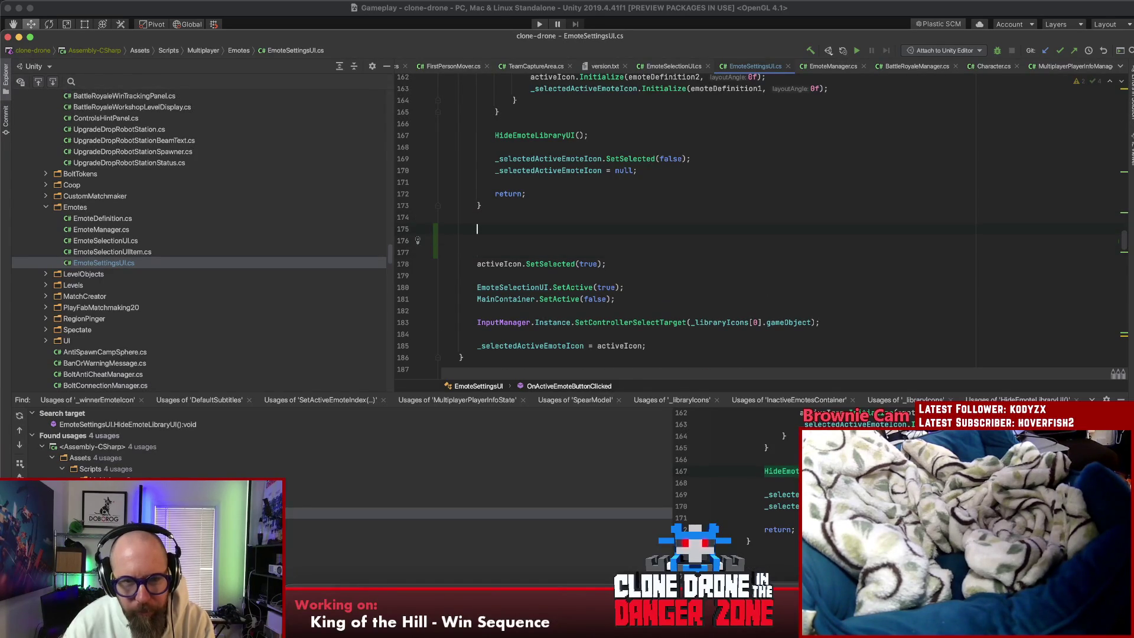
pyautogui.press('Return')
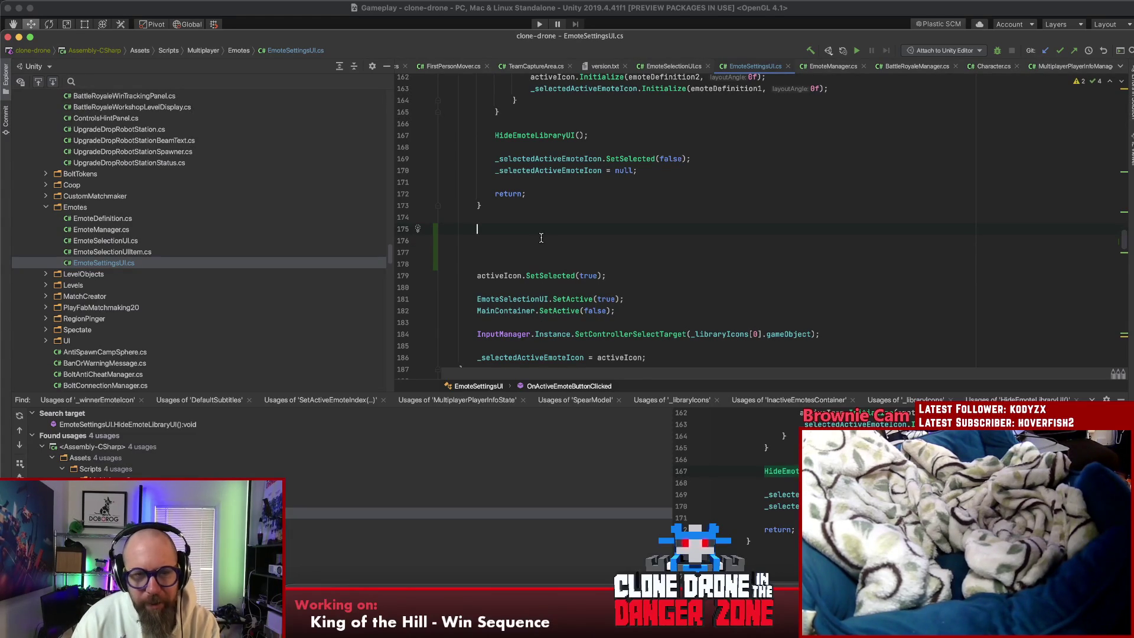
pyautogui.scroll(-3, 562, 239)
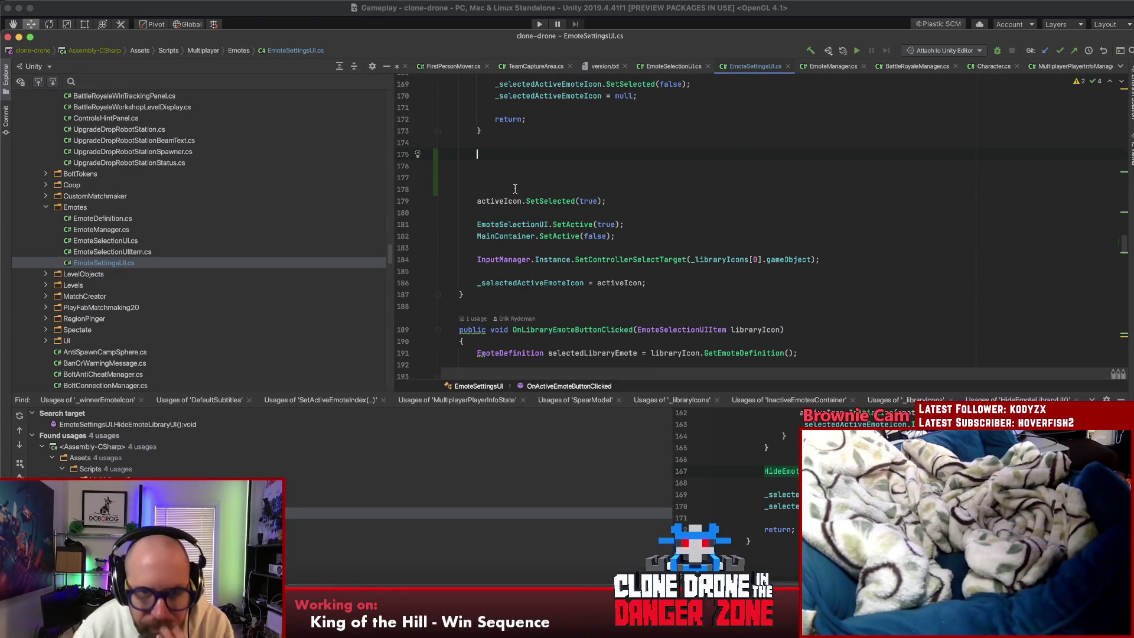
pyautogui.write('_s')
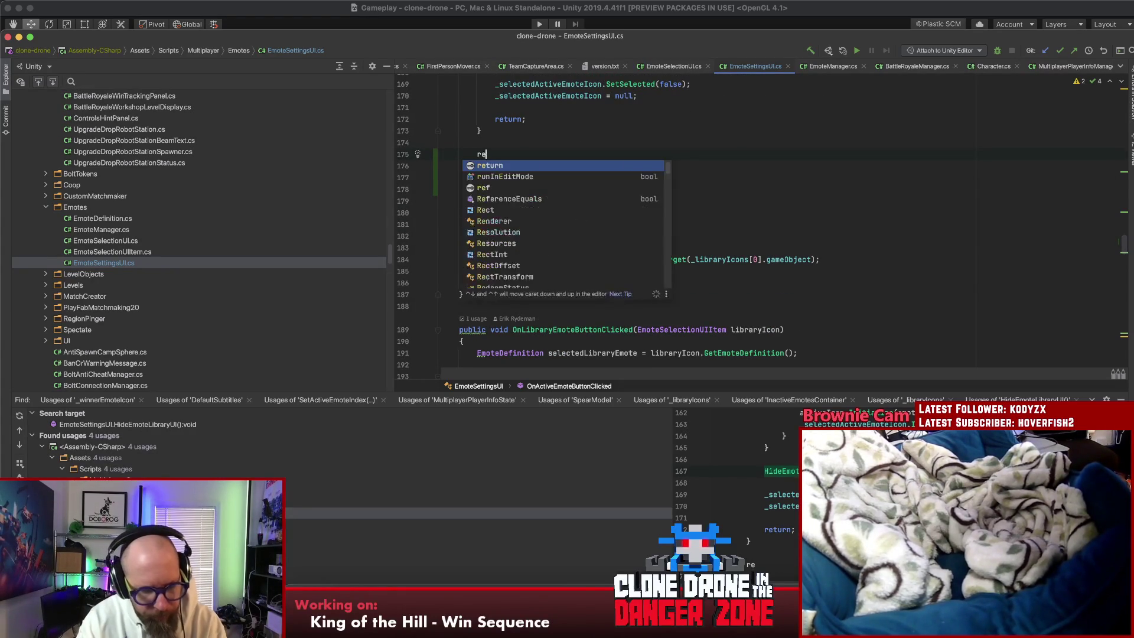
pyautogui.press('BackSpace')
pyautogui.press('BackSpace')
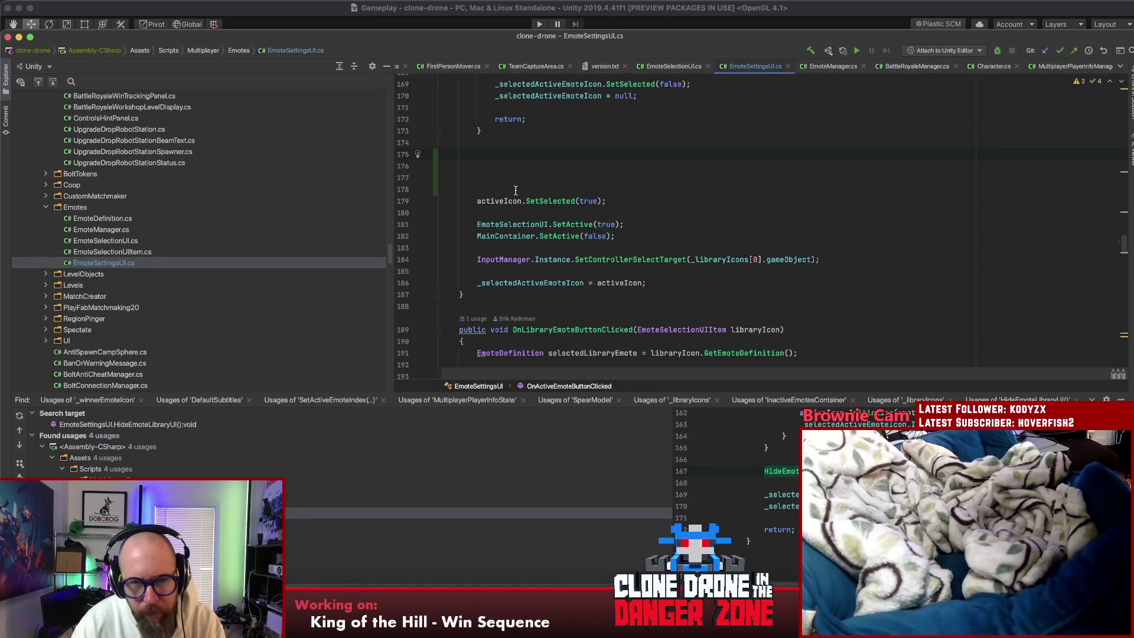
# Step: Write an empty public void ShowLibraryUI() method and select the library-opening lines 179–186
pyautogui.click(523, 295)
pyautogui.press('Return')
pyautogui.press('Return')
pyautogui.write('publi')
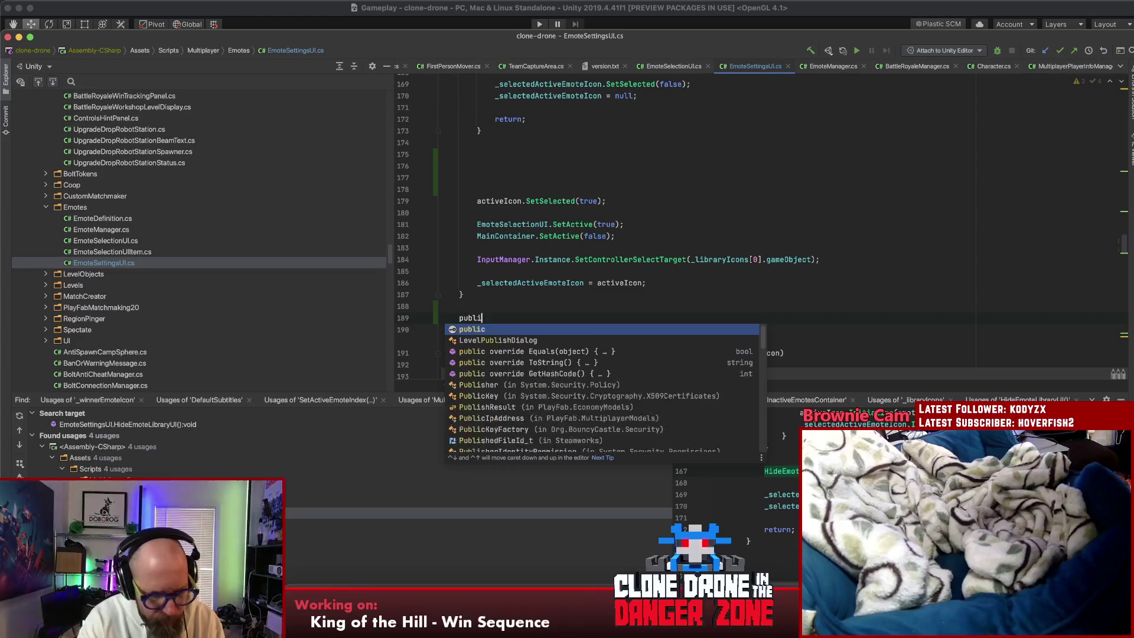
pyautogui.write('c void ShowLibrary')
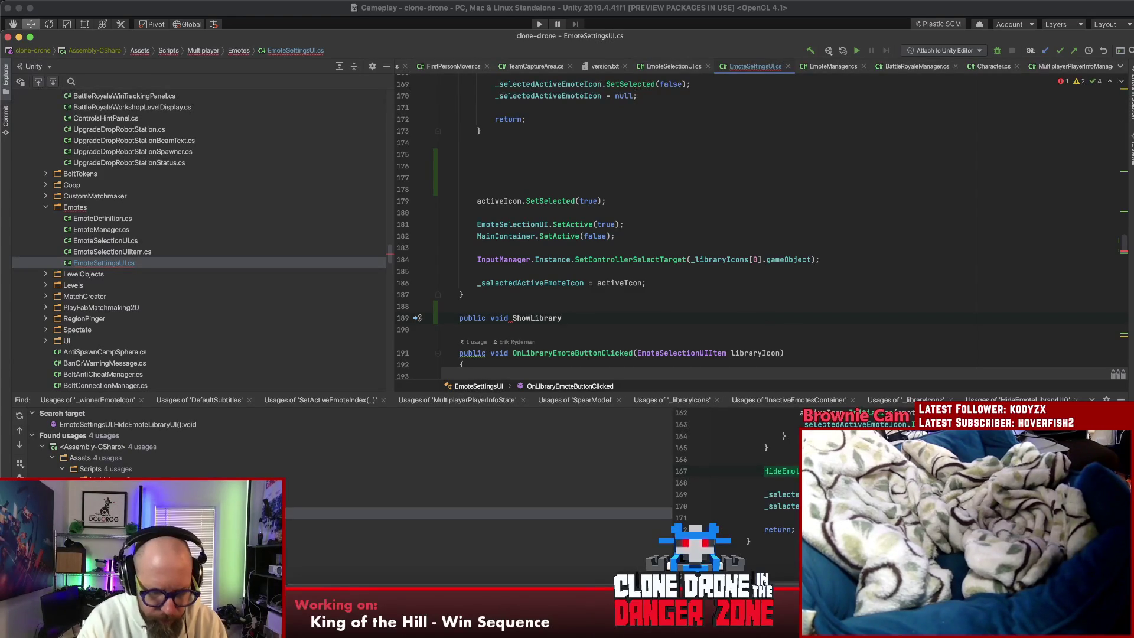
pyautogui.write('UI()')
pyautogui.press('Return')
pyautogui.write('{')
pyautogui.press('Return')
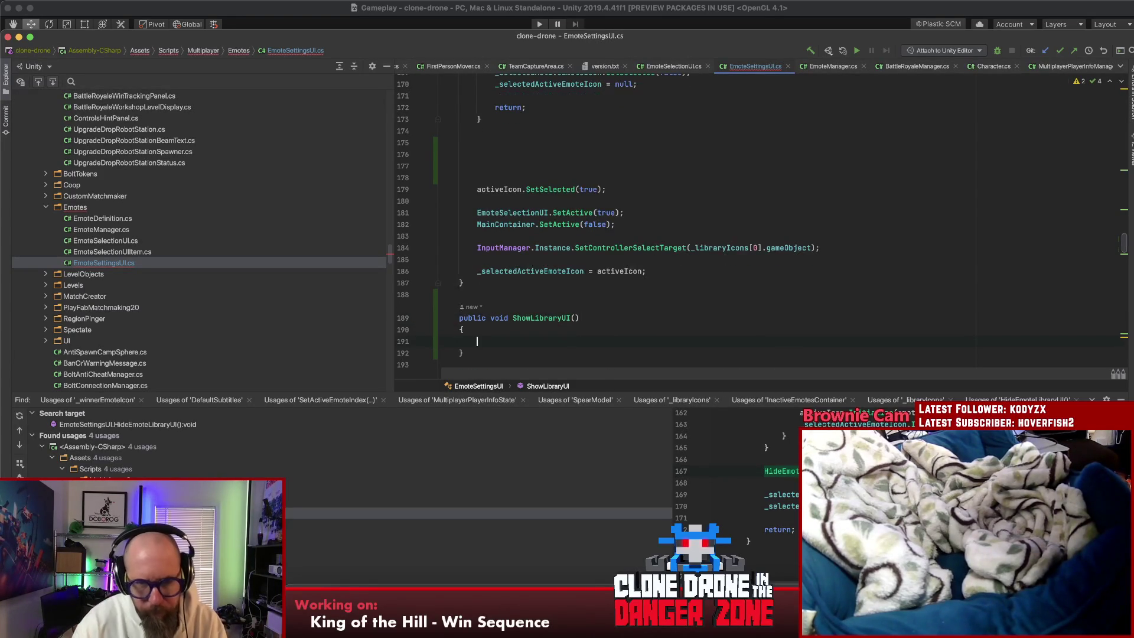
pyautogui.click(531, 318)
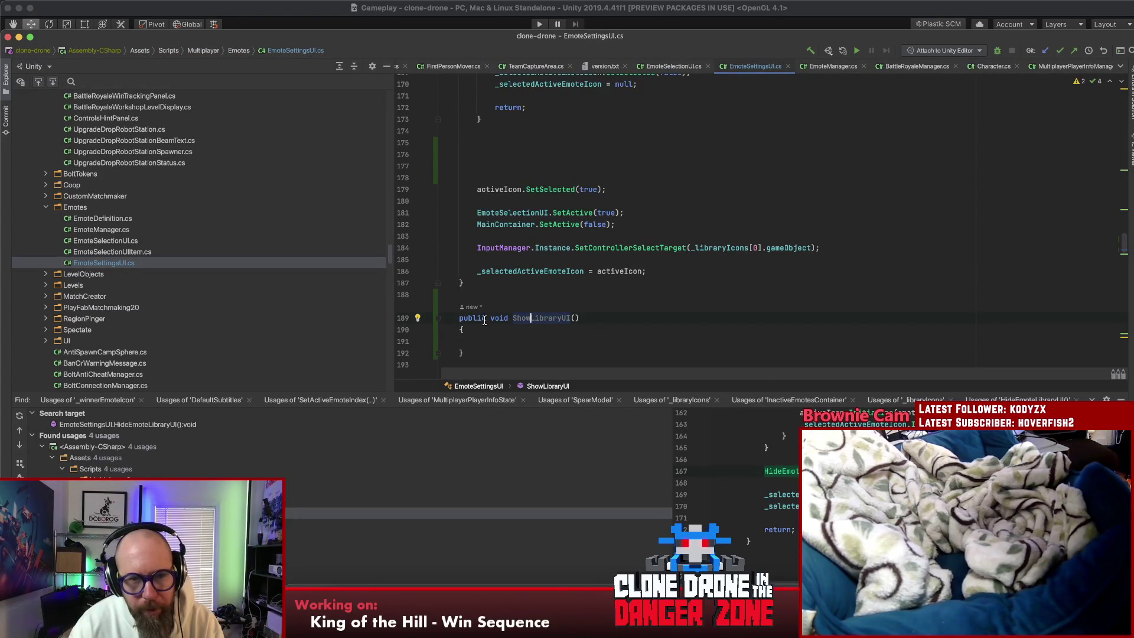
pyautogui.moveTo(467, 189)
pyautogui.mouseDown()
pyautogui.moveTo(736, 237)
pyautogui.moveTo(739, 269)
pyautogui.moveTo(856, 258)
pyautogui.mouseUp()
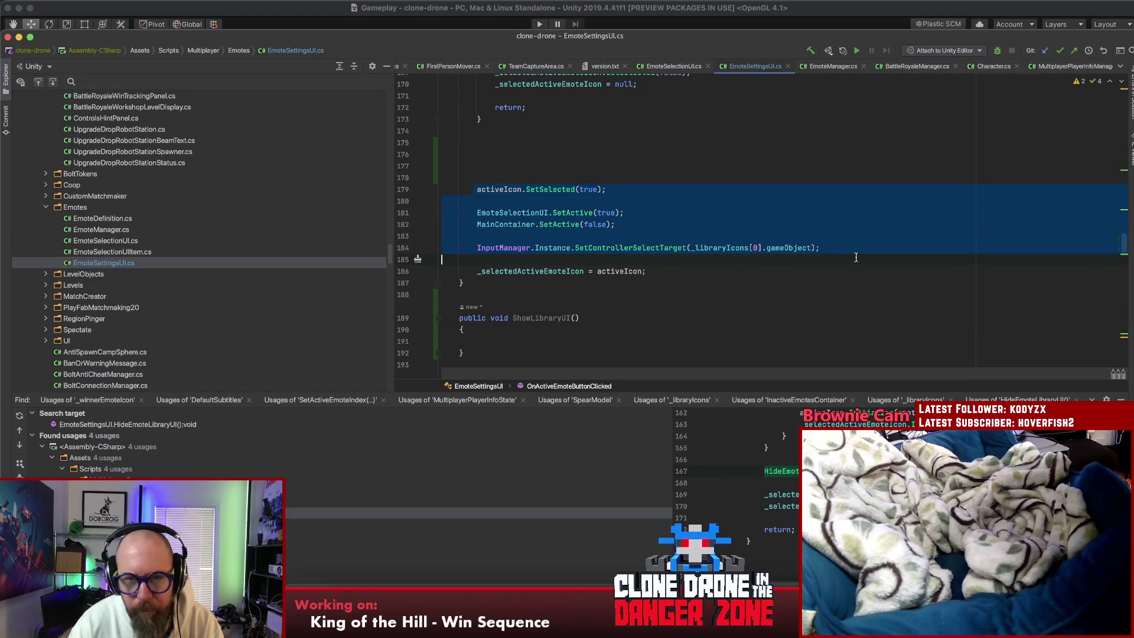
pyautogui.hotkey('alt', 'shift', 'Up')
pyautogui.hotkey('alt', 'shift', 'Up')
# Step: Remove the blank lines above activeIcon and copy library-showing lines 175–180
pyautogui.press('Up')
pyautogui.press('Up')
pyautogui.press('Up')
pyautogui.press('Delete')
pyautogui.press('Delete')
pyautogui.moveTo(477, 207)
pyautogui.mouseDown()
pyautogui.moveTo(904, 277)
pyautogui.moveTo(898, 267)
pyautogui.mouseUp()
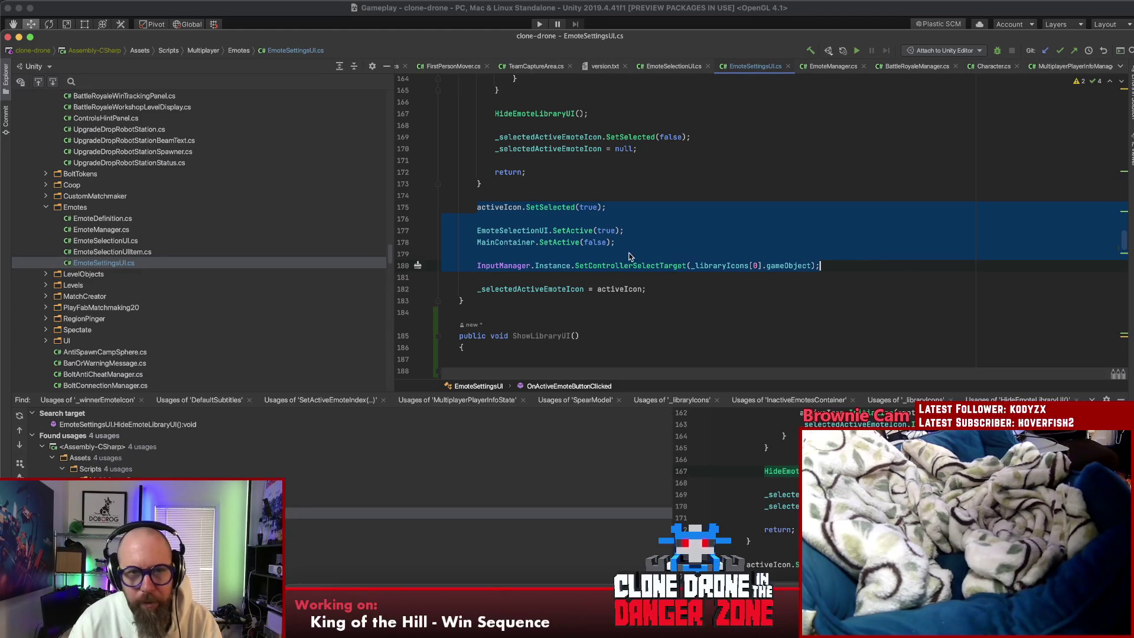
pyautogui.scroll(5, 629, 286)
pyautogui.scroll(-2, 628, 287)
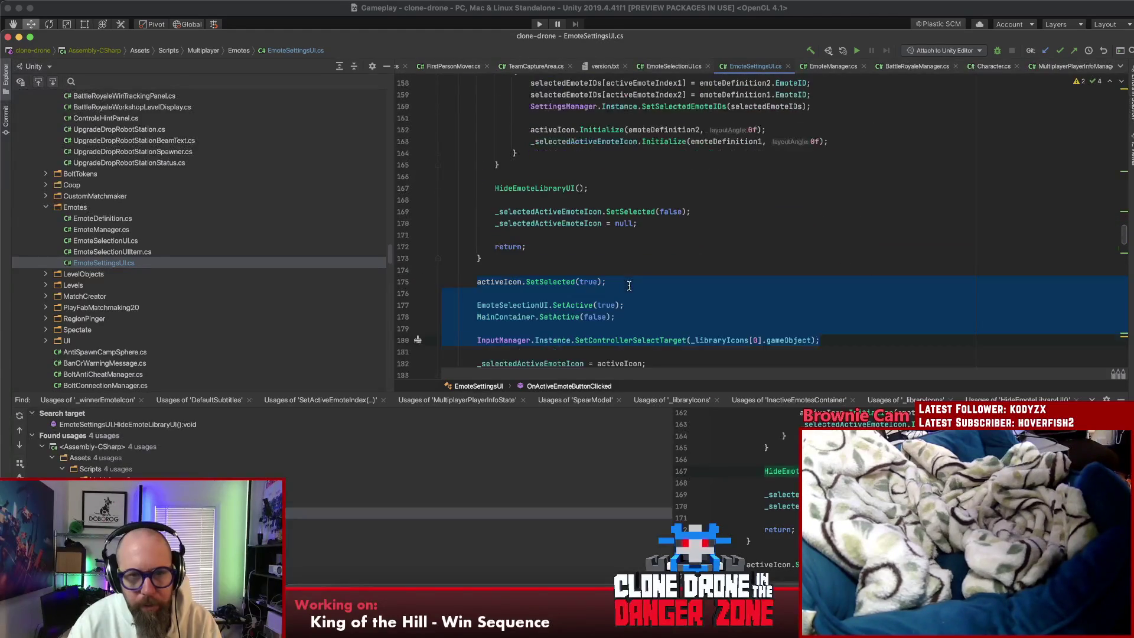
pyautogui.scroll(-3, 630, 284)
pyautogui.click(477, 194)
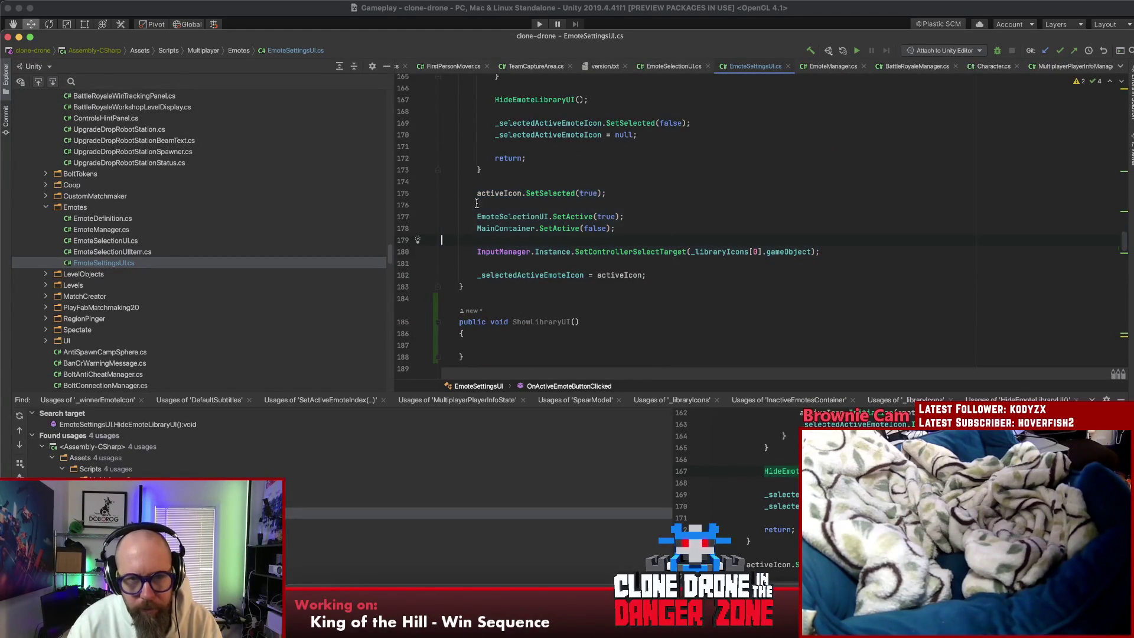
pyautogui.moveTo(477, 193)
pyautogui.mouseDown()
pyautogui.moveTo(626, 229)
pyautogui.moveTo(845, 255)
pyautogui.mouseUp()
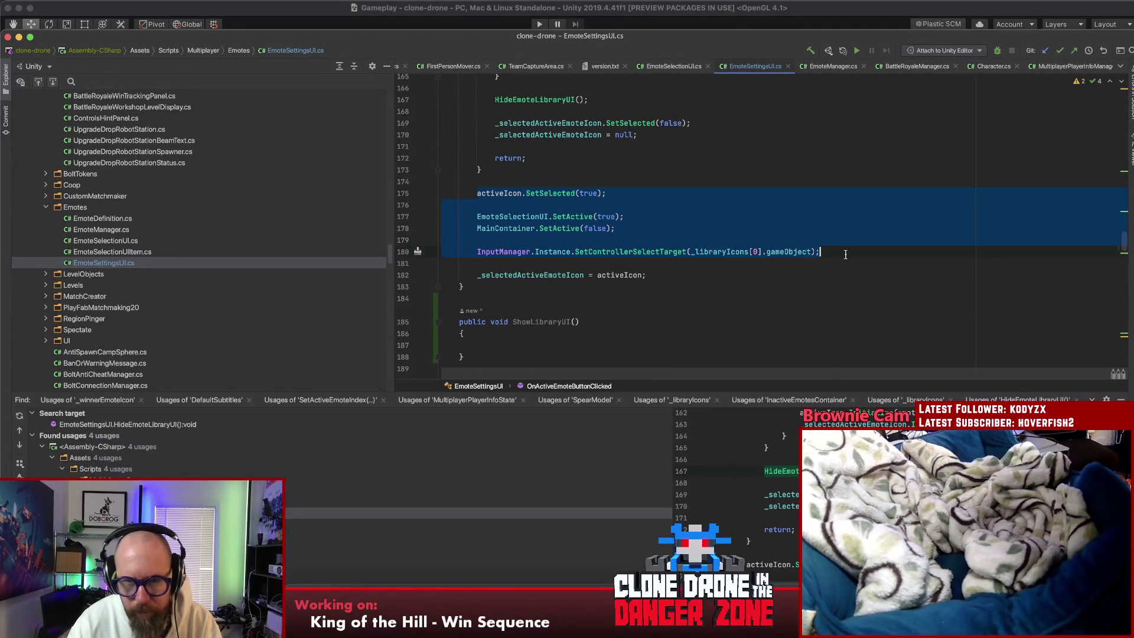
pyautogui.hotkey('ctrl', 'c')
# Step: Paste the lines into ShowLibraryUI and delete the unresolved activeIcon line there
pyautogui.click(516, 343)
pyautogui.hotkey('ctrl', 'v')
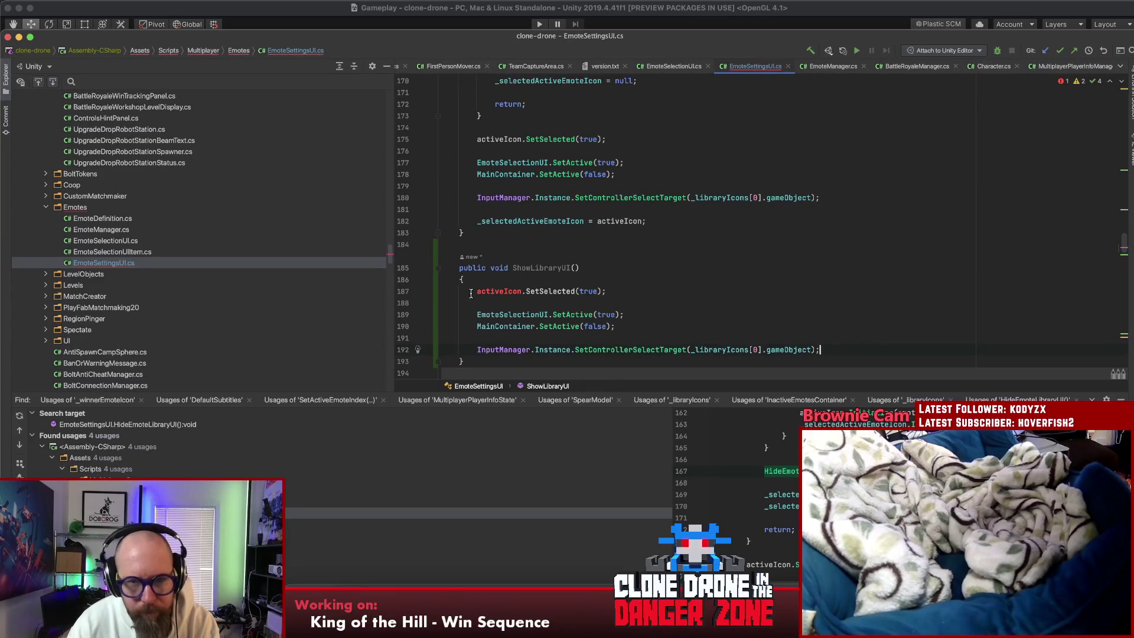
pyautogui.moveTo(489, 292)
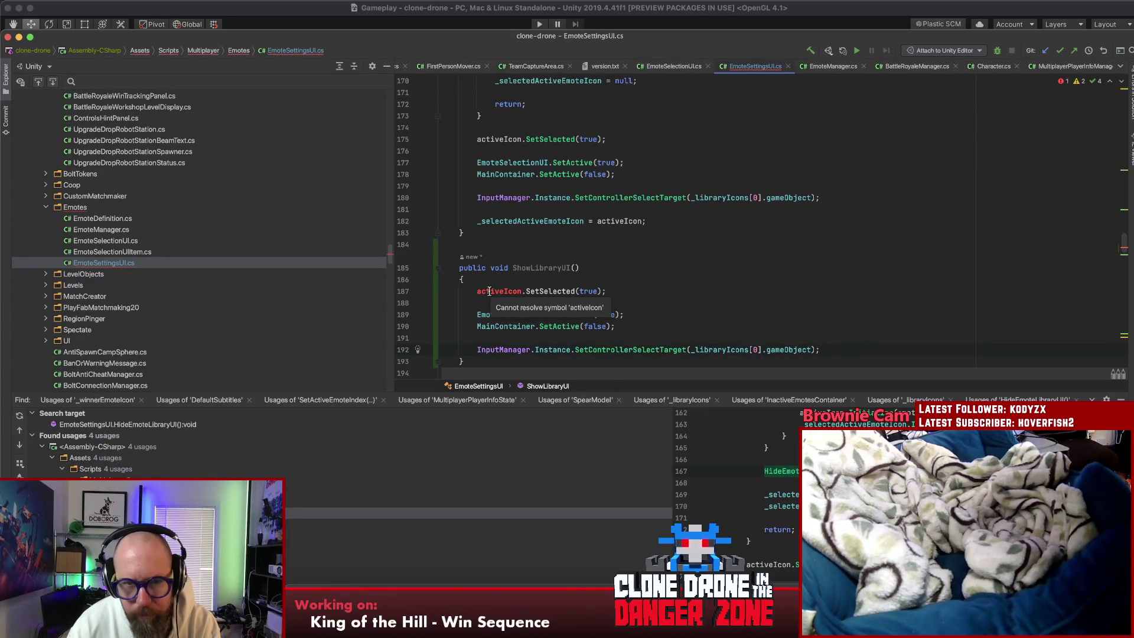
pyautogui.tripleClick(585, 291)
pyautogui.press('BackSpace')
pyautogui.press('BackSpace')
pyautogui.click(574, 268)
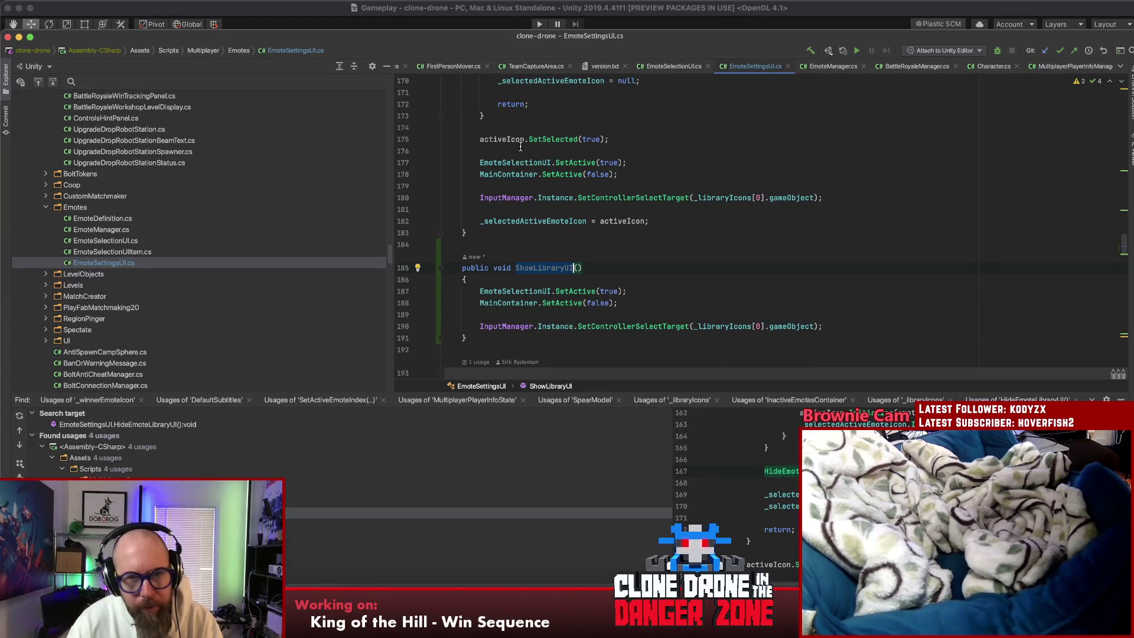
# Step: Replace the original lines 177–180 with a ShowLibraryUI(); call
pyautogui.moveTo(478, 162); pyautogui.dragTo(839, 201)
pyautogui.write('ShowLibraryUI();')
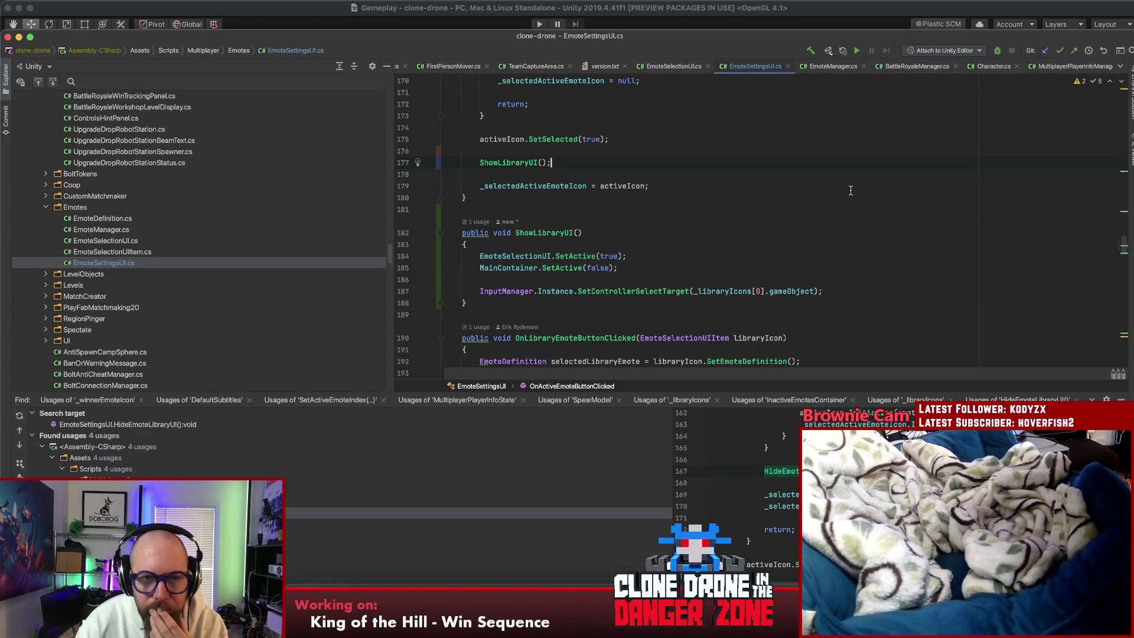
pyautogui.click(663, 255)
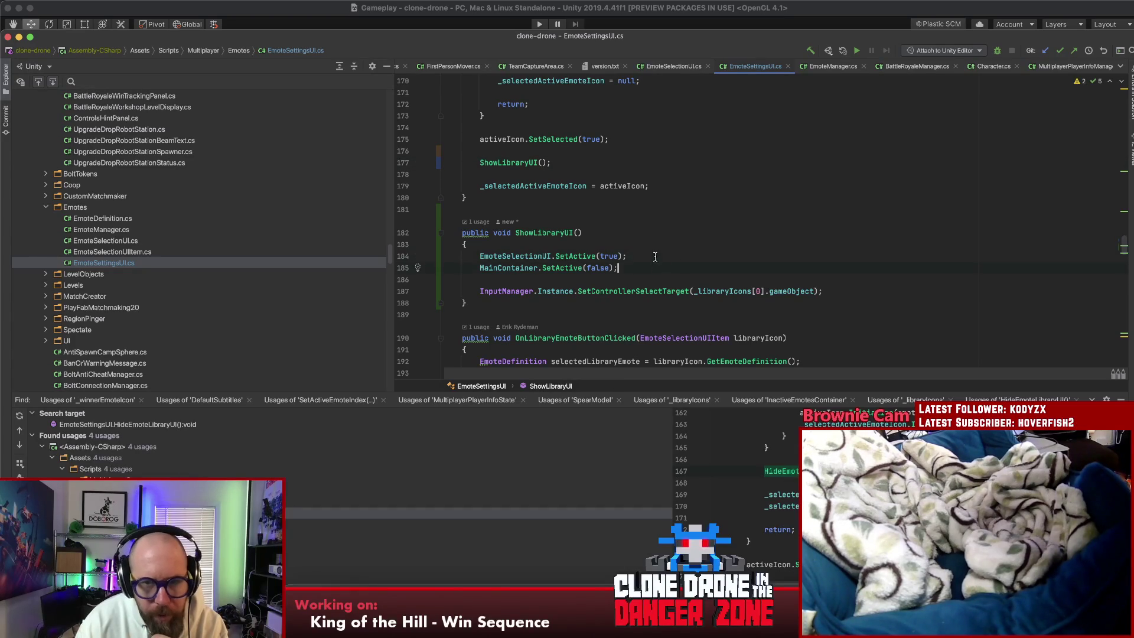
# Step: Add blank lines at the top of the ShowLibraryUI method body
pyautogui.click(654, 269)
pyautogui.click(648, 256)
pyautogui.press('Up')
pyautogui.press('Return')
pyautogui.press('Return')
pyautogui.press('Up')
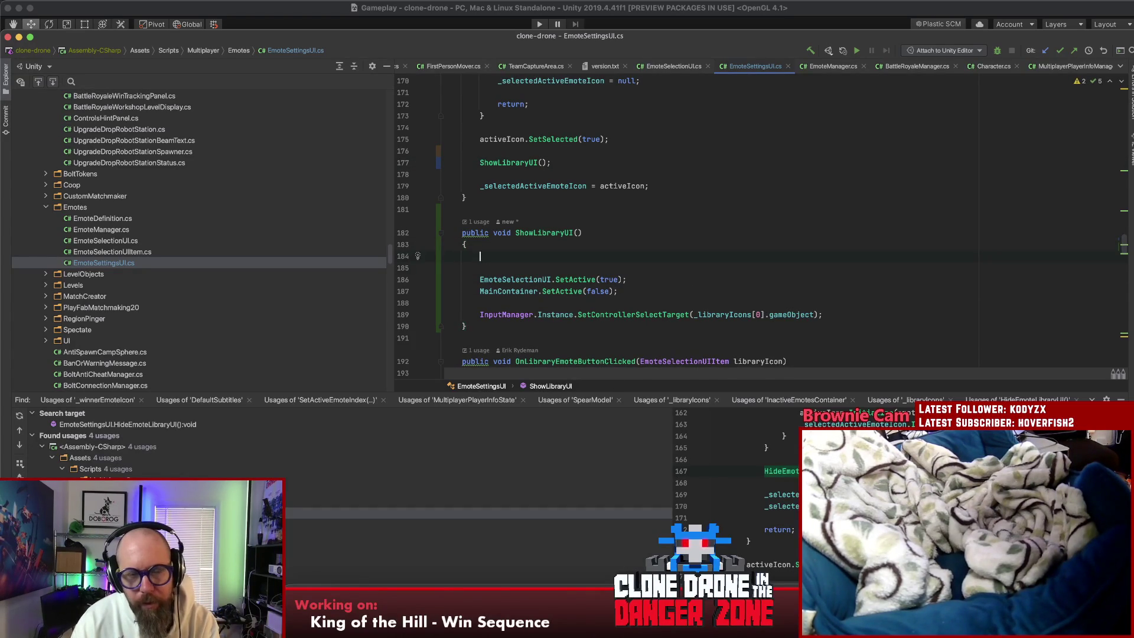
pyautogui.scroll(20, 667, 285)
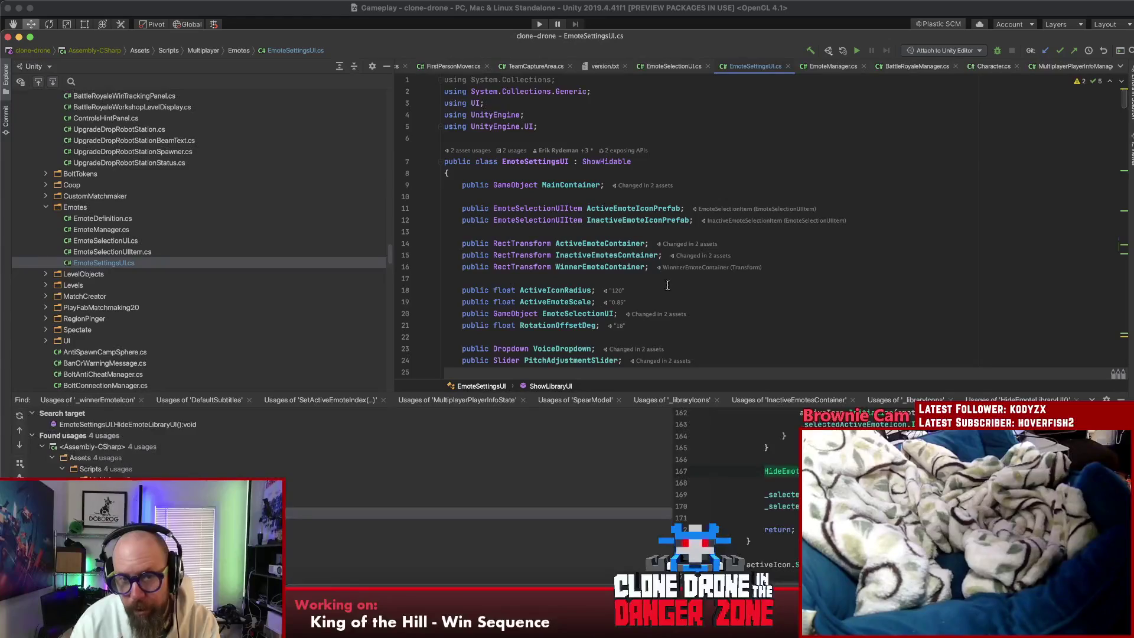
pyautogui.scroll(-4, 668, 285)
pyautogui.scroll(-3, 726, 283)
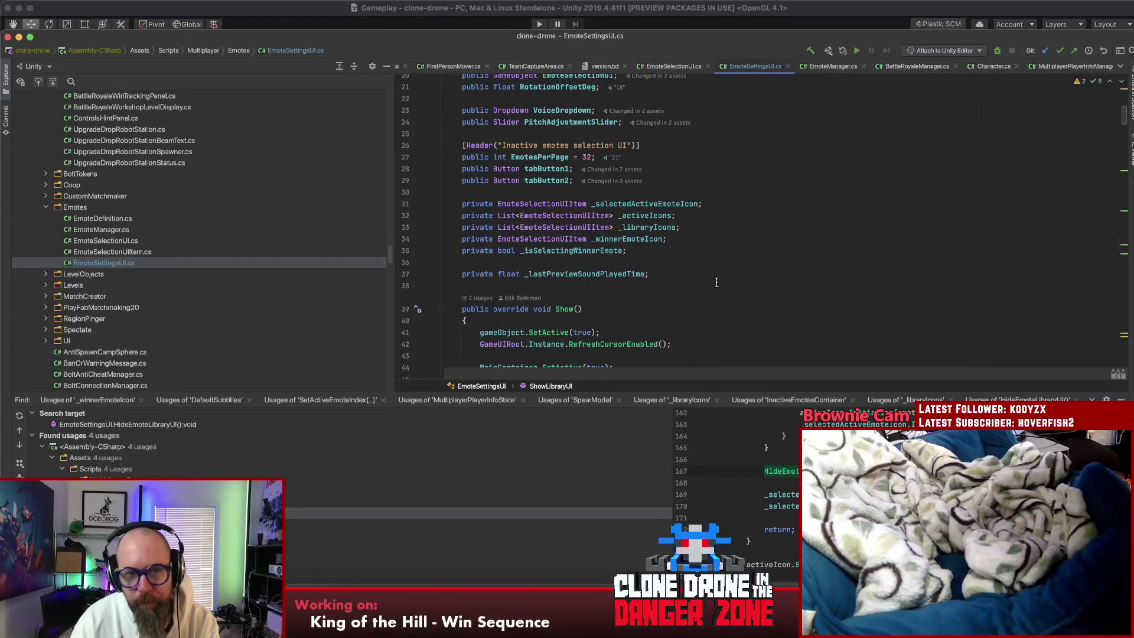
# Step: Start a 'private bool _' field below _isSelectingWinnerEmote, then delete it
pyautogui.click(698, 273)
pyautogui.press('Return')
pyautogui.press('BackSpace')
pyautogui.click(697, 254)
pyautogui.press('Return')
pyautogui.write('priv')
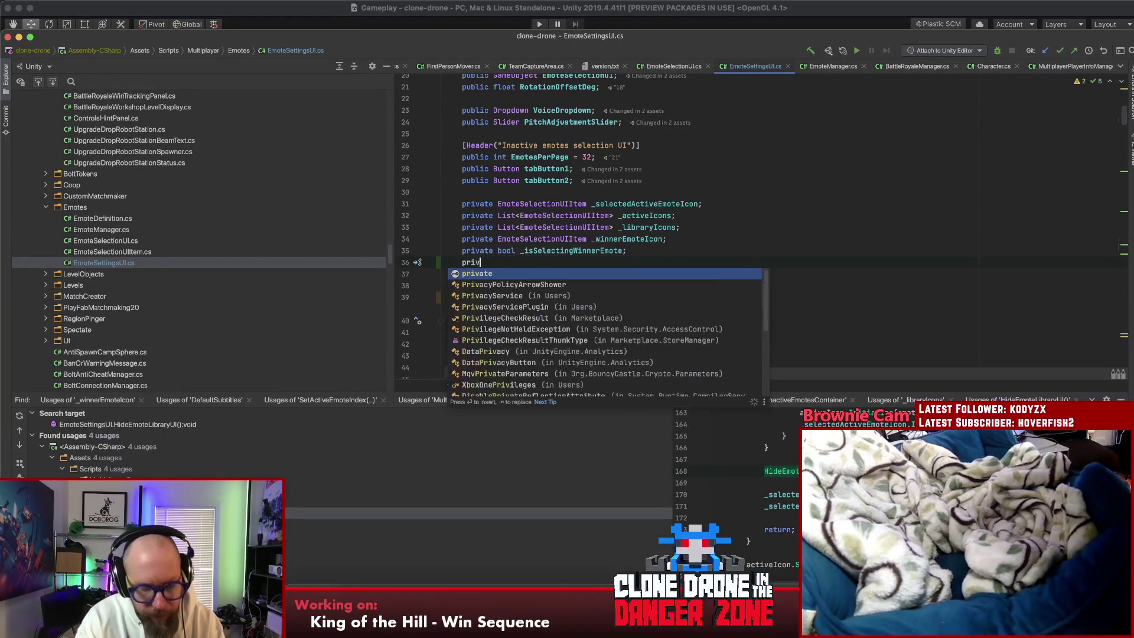
pyautogui.write('ate bool _')
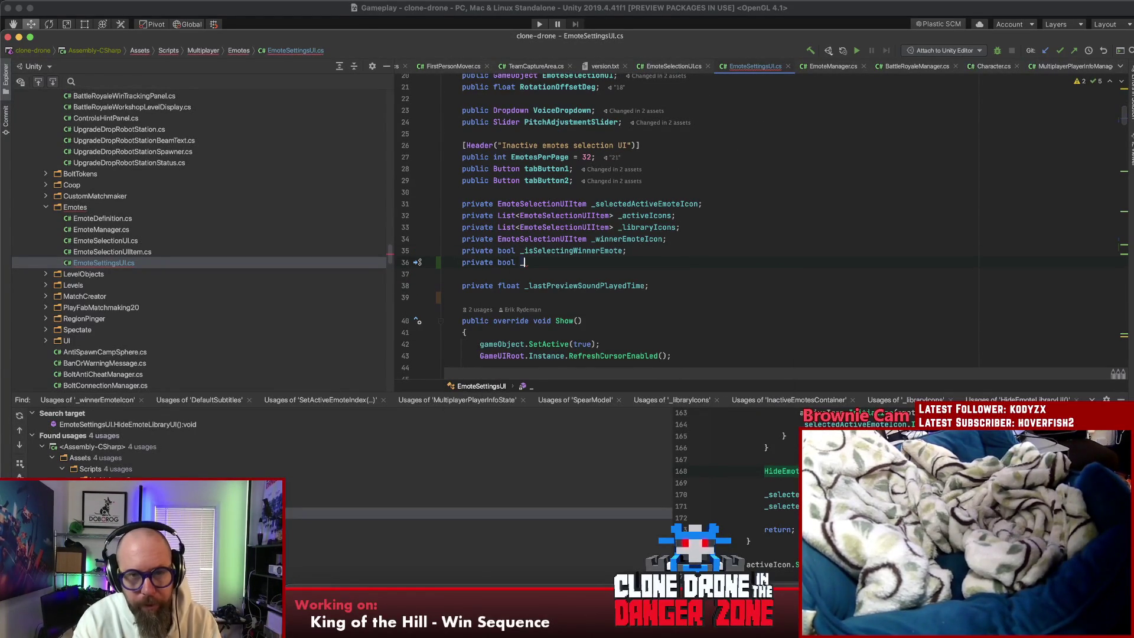
pyautogui.hotkey('shift', 'Home')
pyautogui.press('BackSpace')
pyautogui.press('BackSpace')
# Step: Search the file for _isSelectingWinnerEmote and go to its reset in Show()
pyautogui.doubleClick(537, 253)
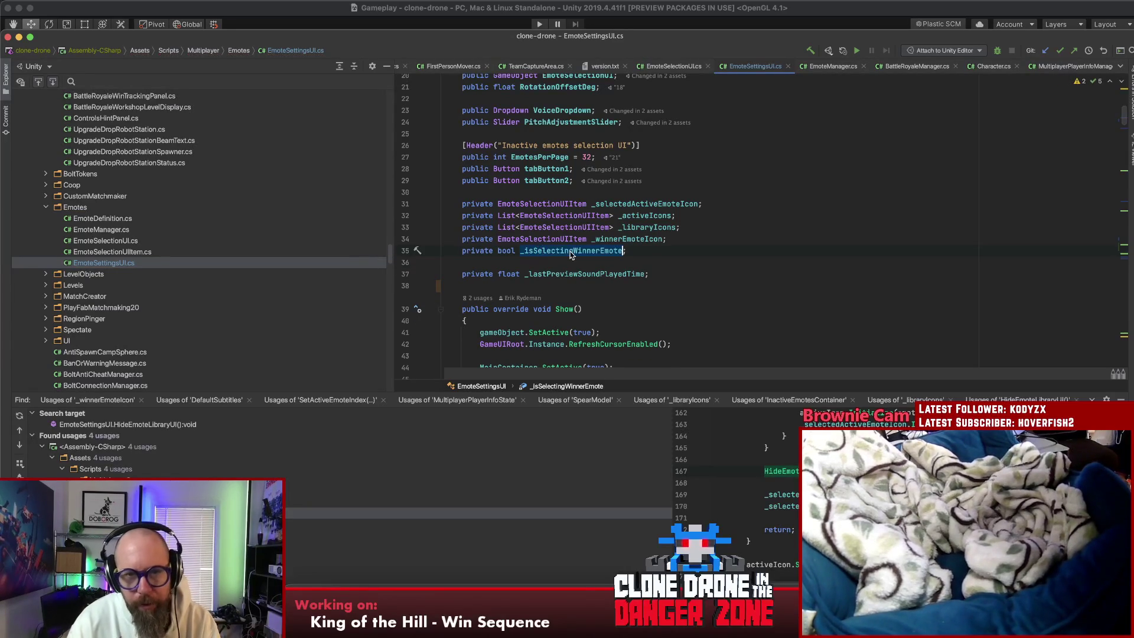
pyautogui.press('super+f')
pyautogui.press('Return')
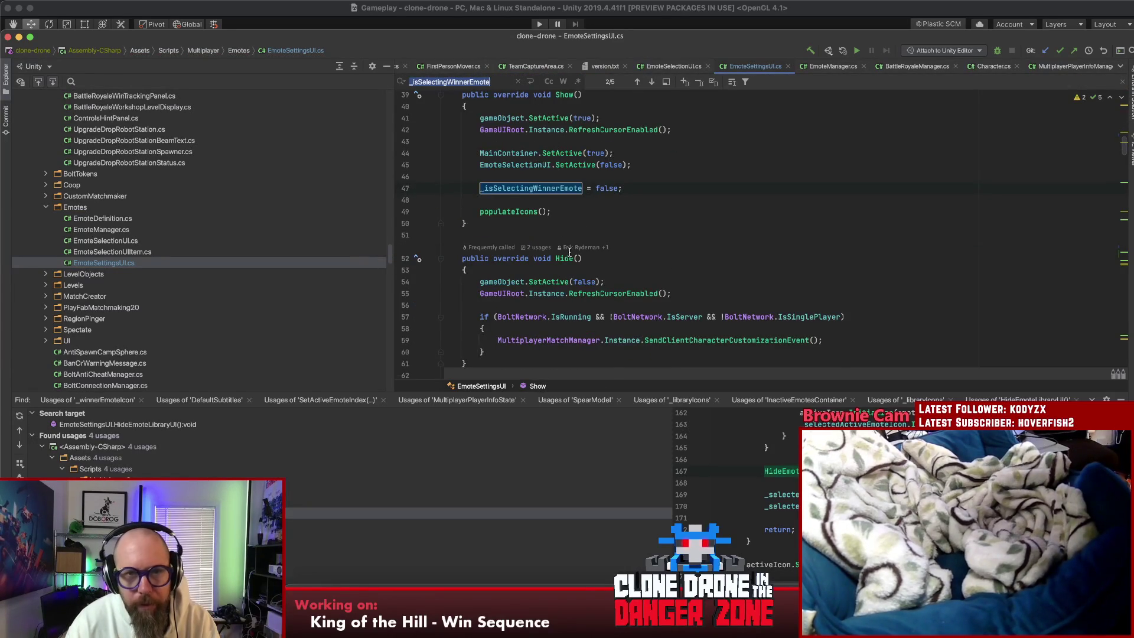
# Step: Replace the repeated library-showing lines in OnWinnerEmoteButtonClicked with a ShowLibraryUI(); call
pyautogui.press('Return')
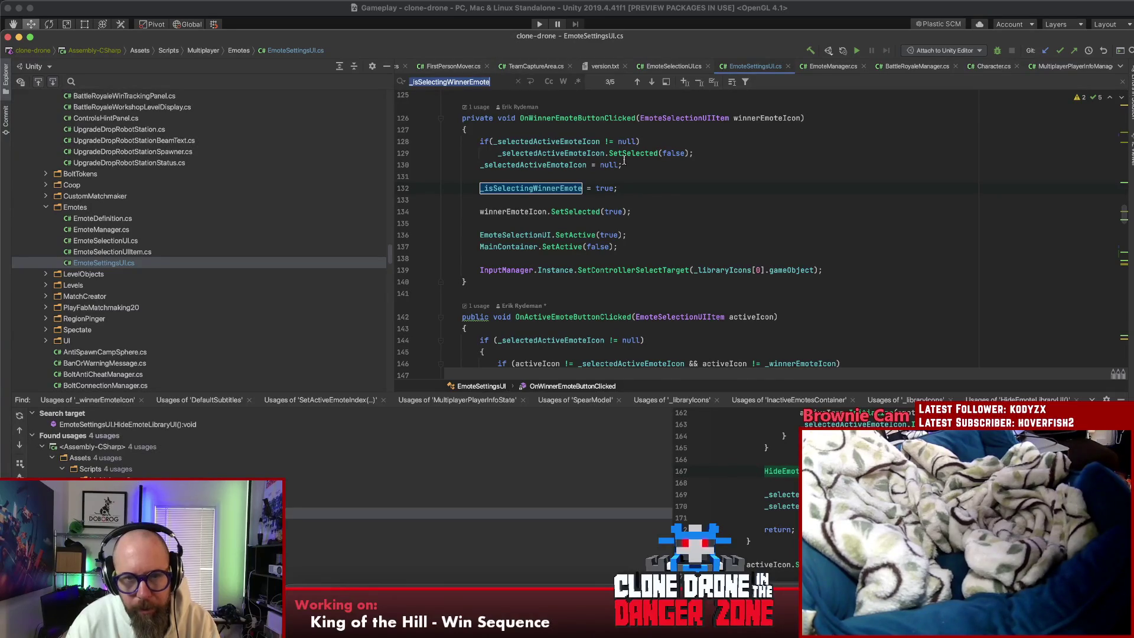
pyautogui.click(645, 235)
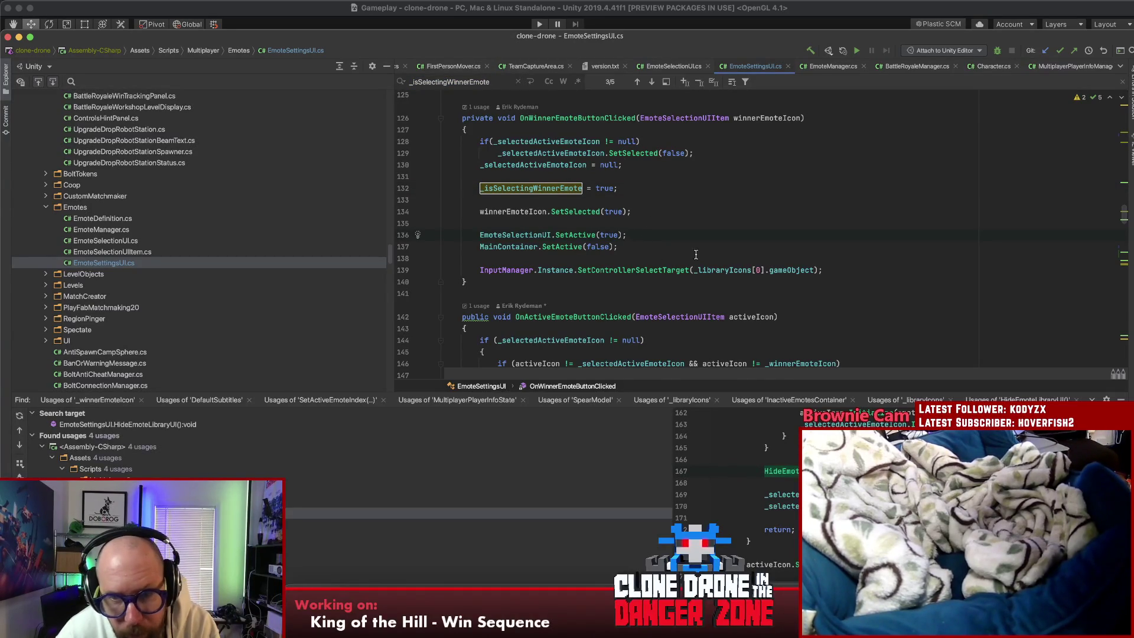
pyautogui.moveTo(833, 270); pyautogui.dragTo(479, 236)
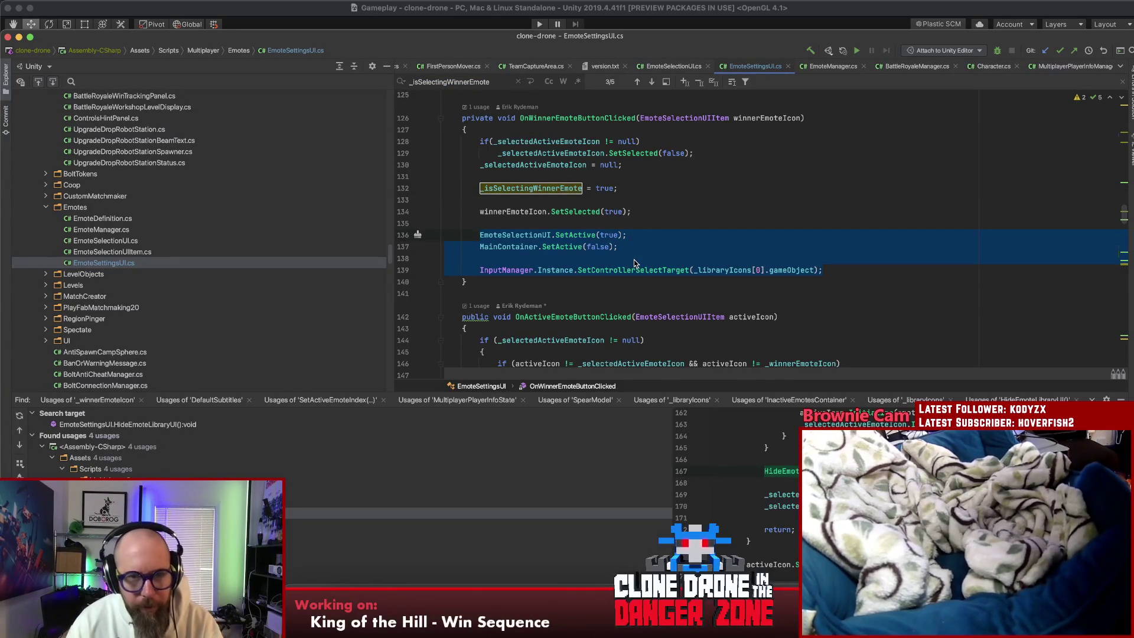
pyautogui.press('BackSpace')
pyautogui.write('Show')
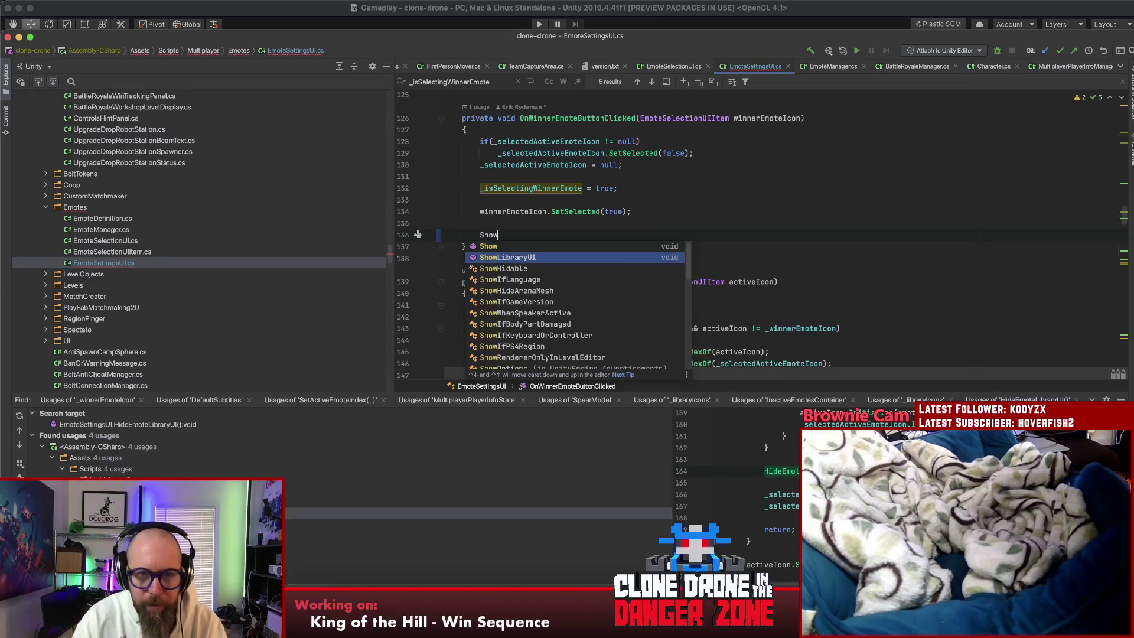
pyautogui.press('Return')
pyautogui.write(';')
# Step: Jump to the ShowLibraryUI declaration and put the caret on its empty line
pyautogui.press('Left')
pyautogui.press('Left')
pyautogui.press('Left')
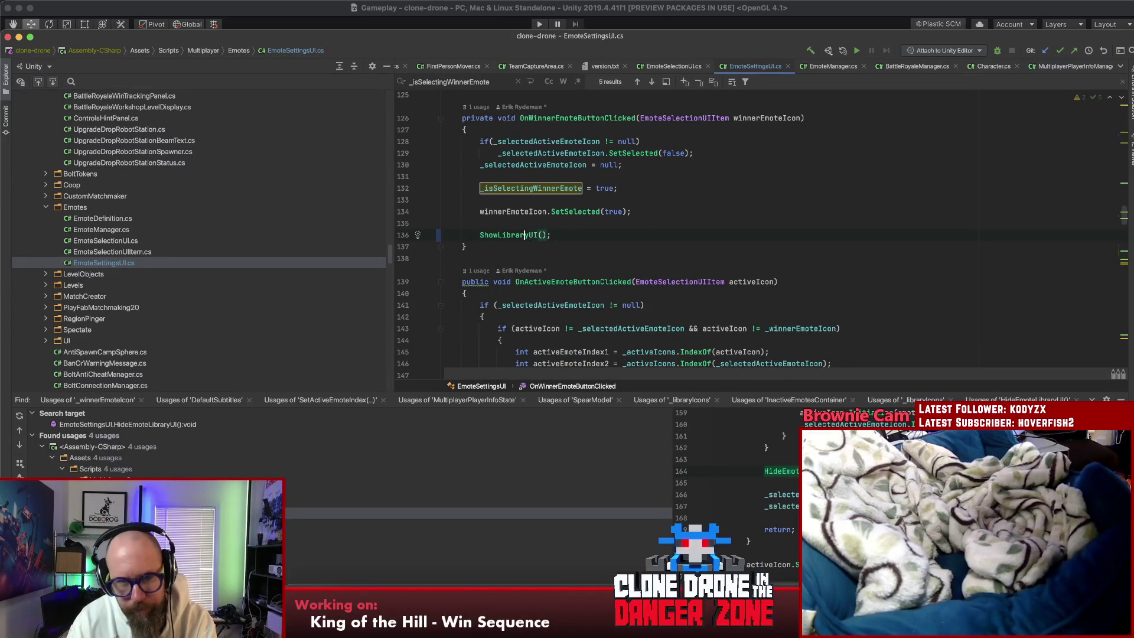
pyautogui.press('super+b')
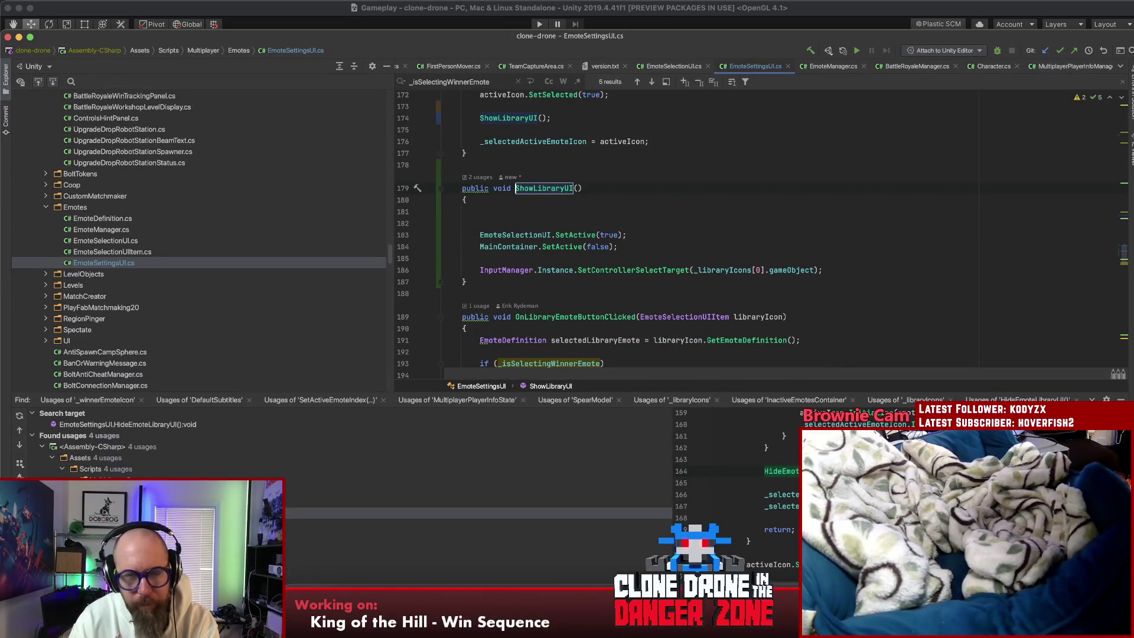
pyautogui.click(584, 213)
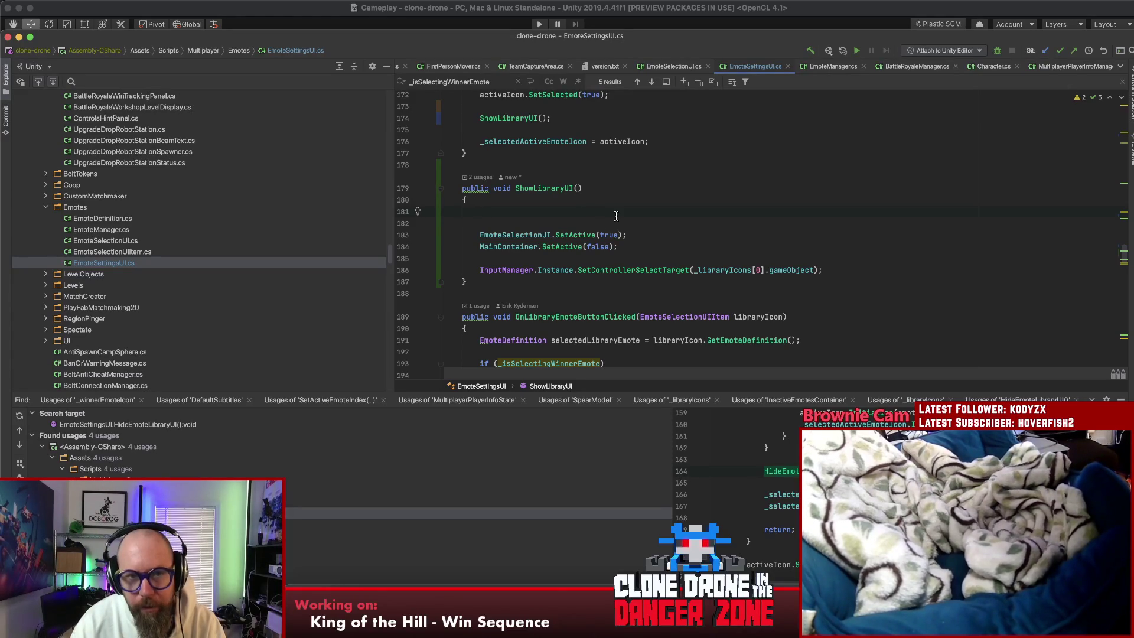
# Step: Add a commented-out //if(_isSelectingWinnerEmote) line at the top of ShowLibraryUI
pyautogui.write('i')
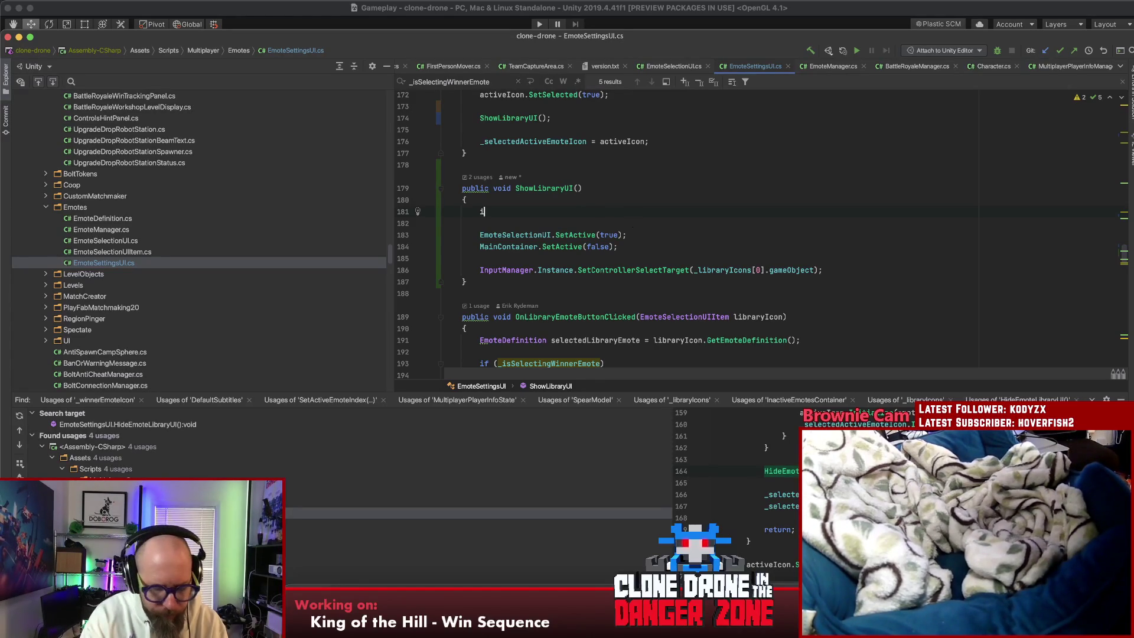
pyautogui.write('f(_')
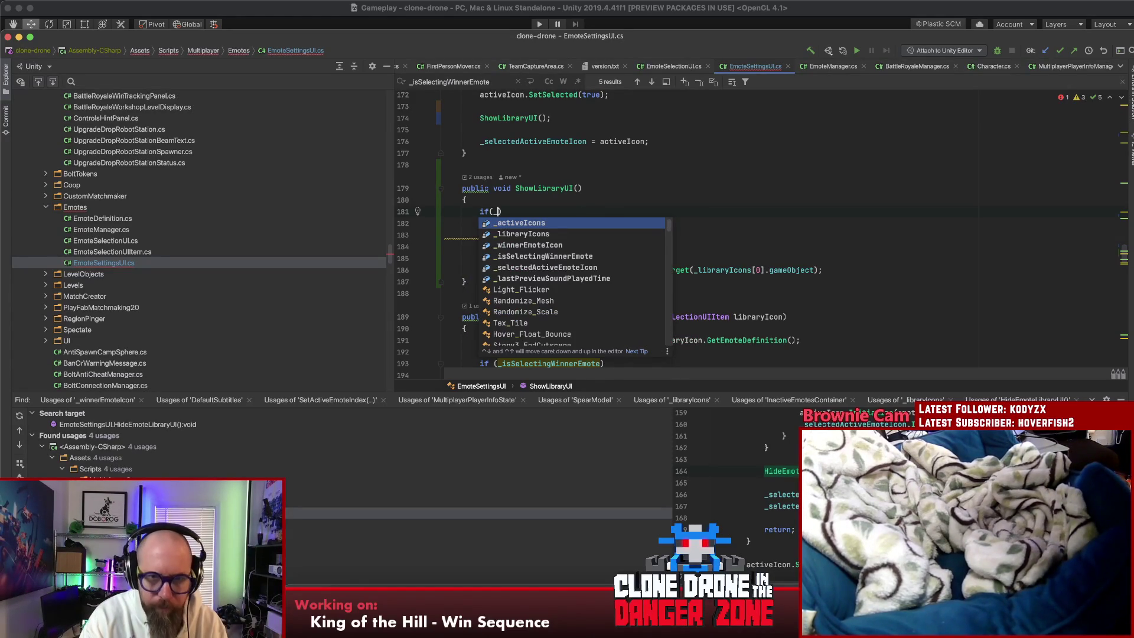
pyautogui.write('isS')
pyautogui.press('Return')
pyautogui.write(')')
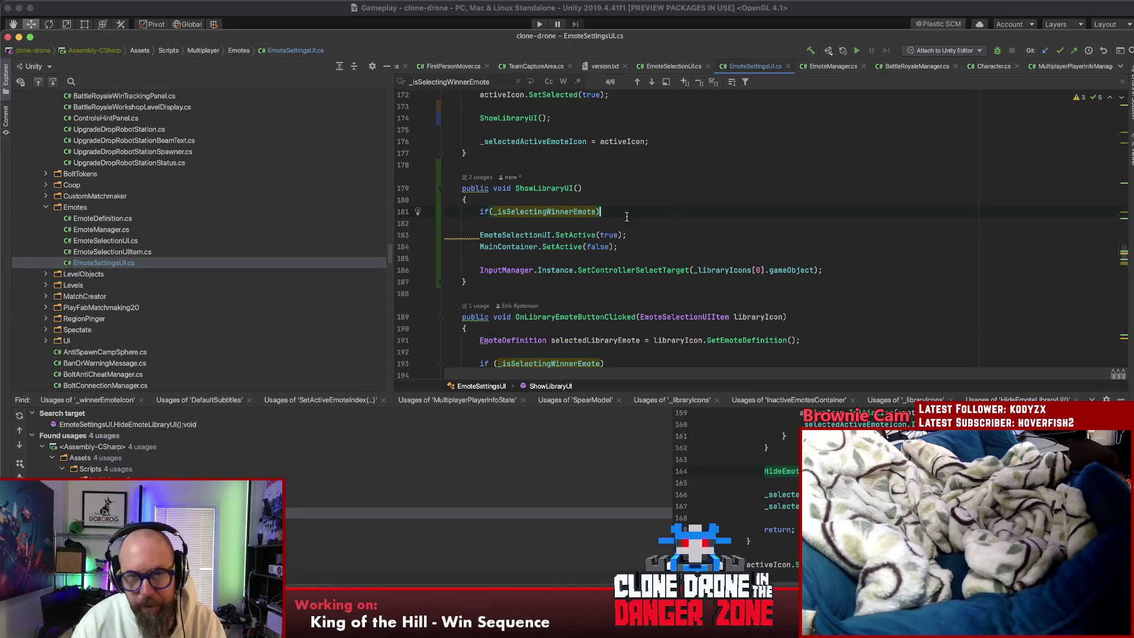
pyautogui.press('Home')
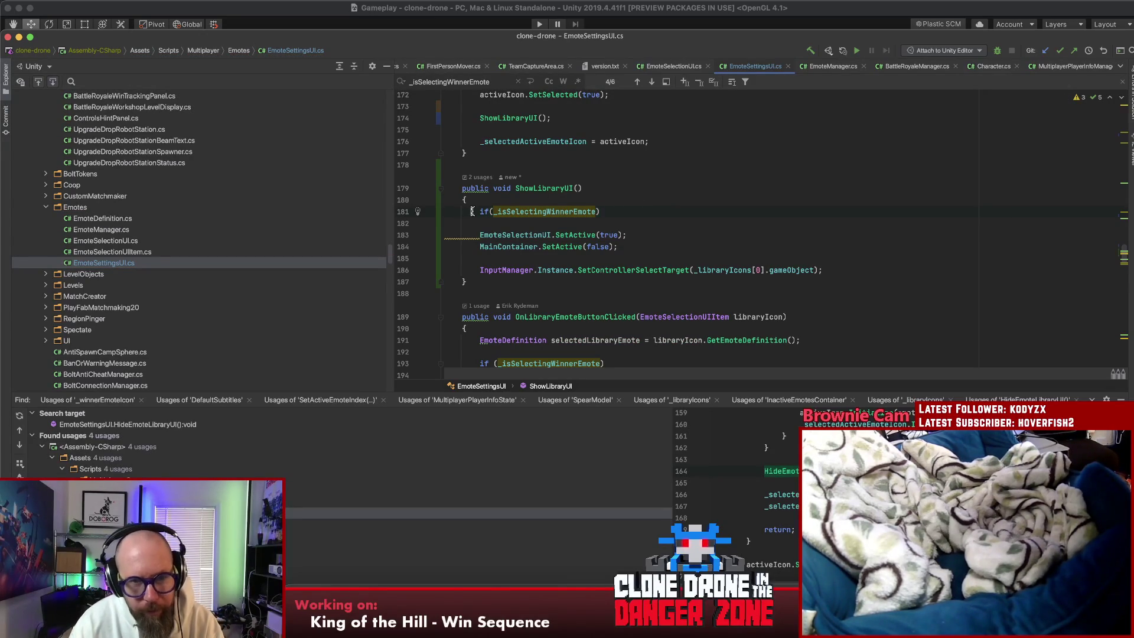
pyautogui.write('//')
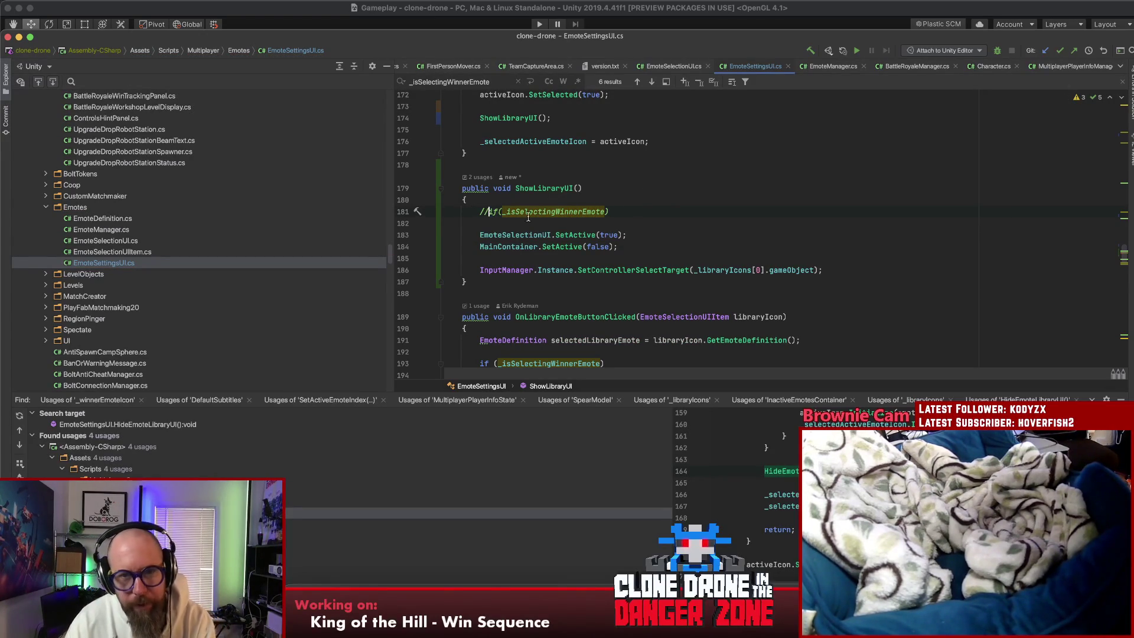
# Step: Search the file for populateIcons
pyautogui.click(657, 211)
pyautogui.press('super+f')
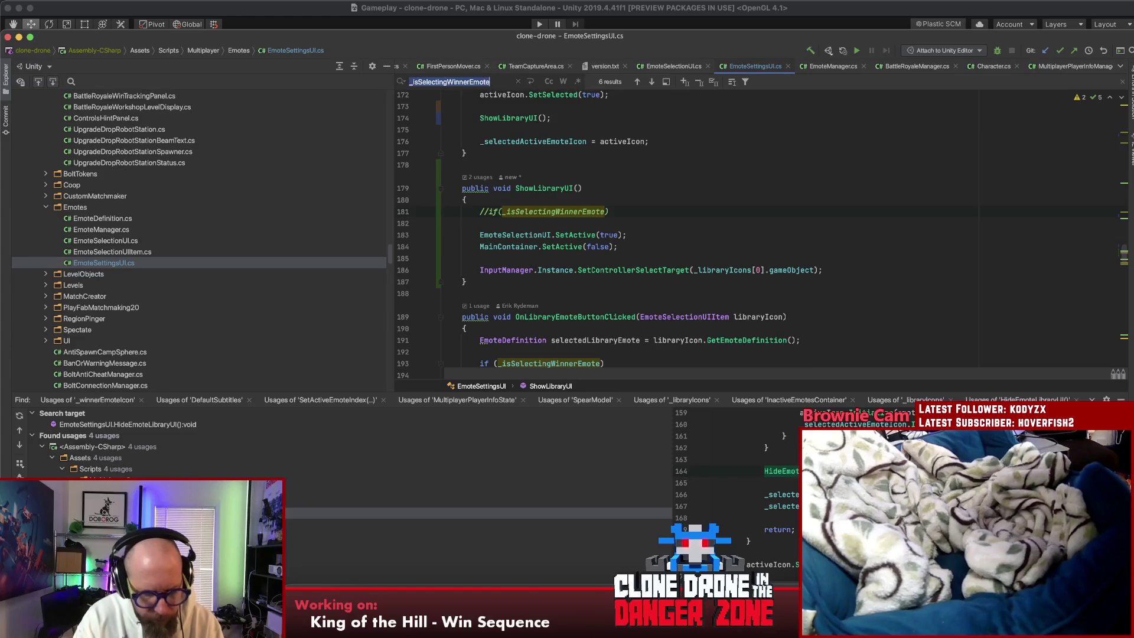
pyautogui.write('popula')
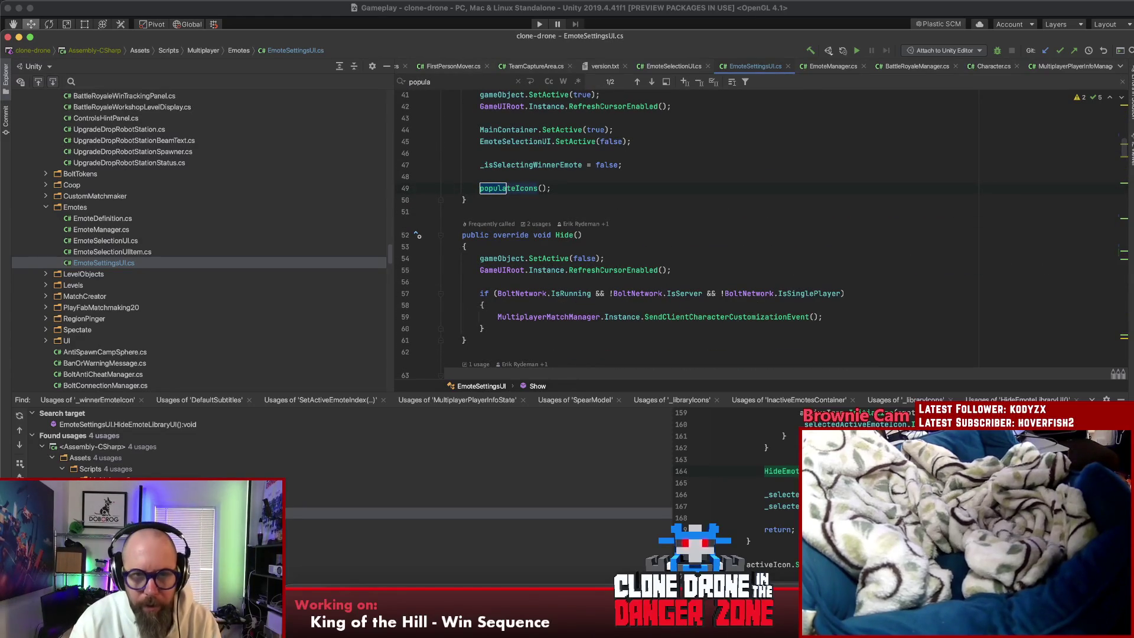
# Step: Go to the populateIcons definition and look through its code
pyautogui.press('Return')
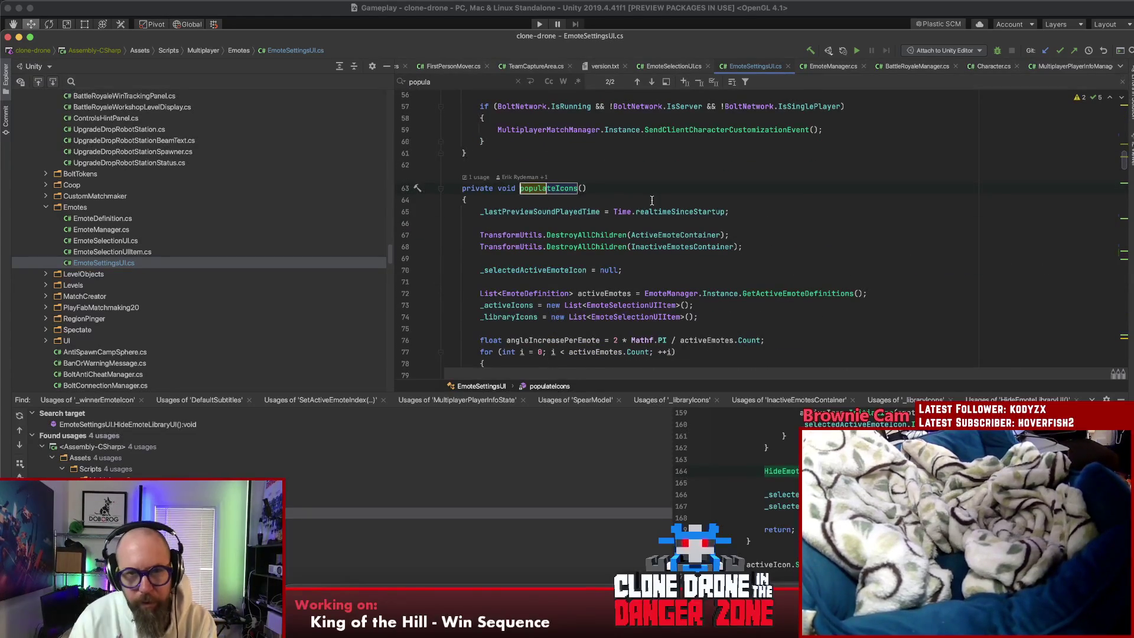
pyautogui.click(785, 224)
pyautogui.press('Escape')
pyautogui.click(781, 247)
pyautogui.click(762, 235)
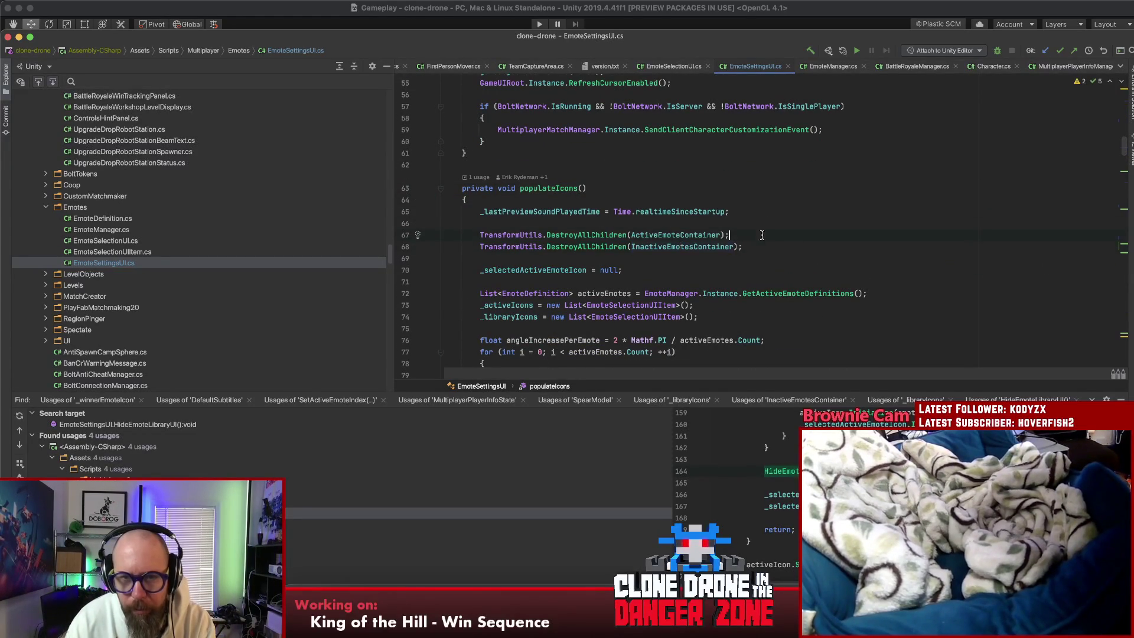
pyautogui.scroll(-5, 762, 235)
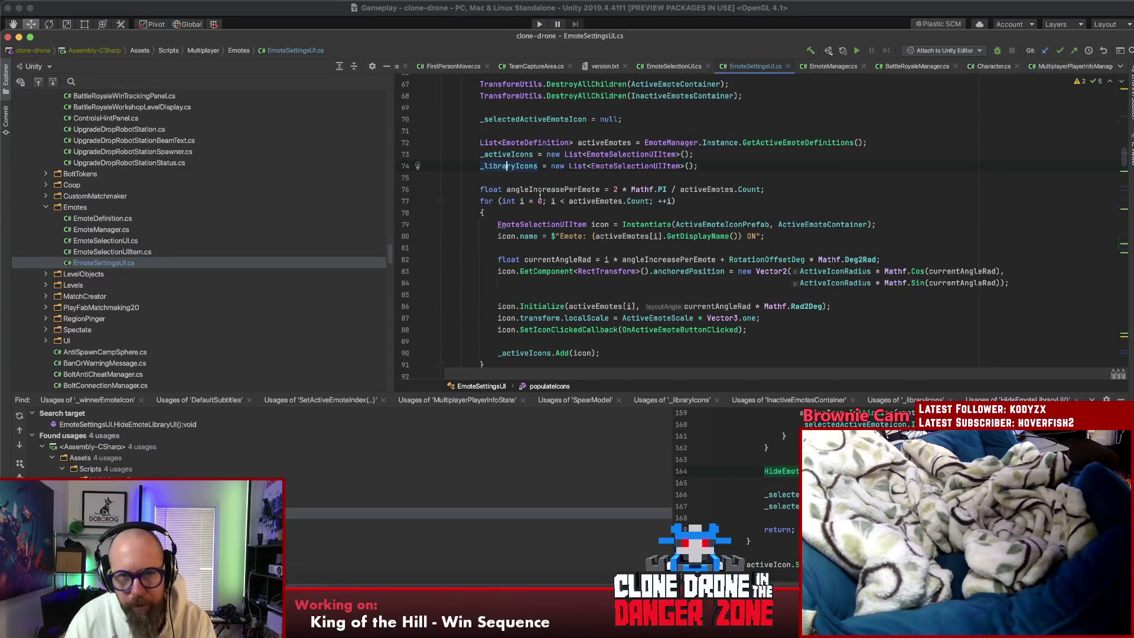
# Step: Find and delete the '_libraryIcons = new List<EmoteSelectionUIItem>();' line
pyautogui.press('super+f')
pyautogui.scroll(-10, 611, 281)
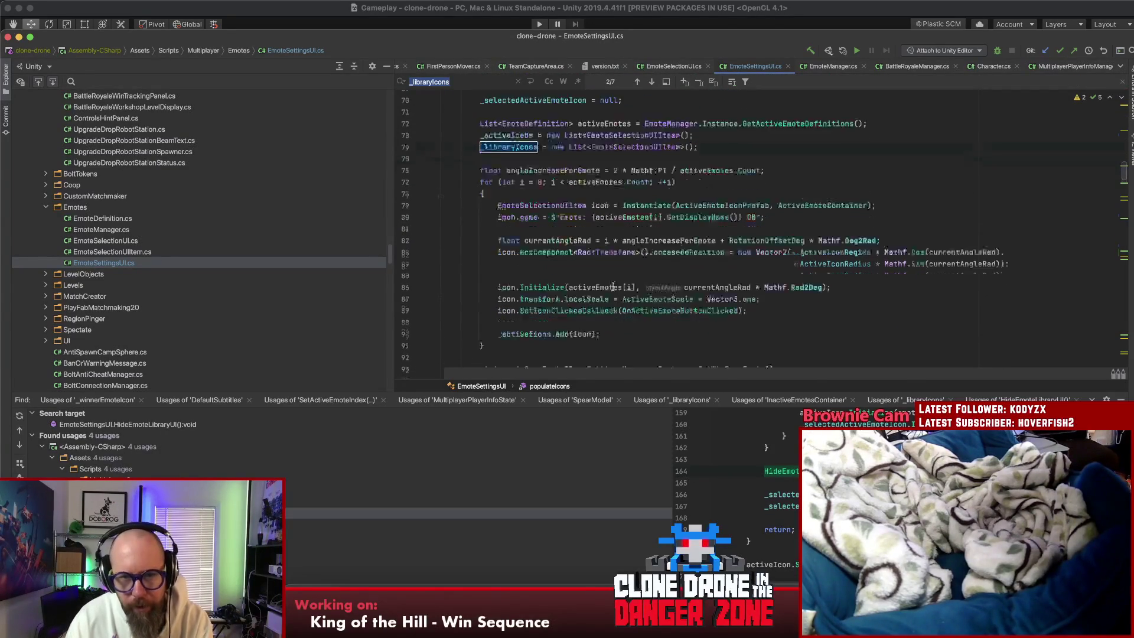
pyautogui.scroll(8, 613, 278)
pyautogui.click(718, 135)
pyautogui.hotkey('shift', 'Home')
pyautogui.press('BackSpace')
pyautogui.press('BackSpace')
# Step: Locate the next _libraryIcons use and place the caret above the inactiveEmotes declaration
pyautogui.press('super+g')
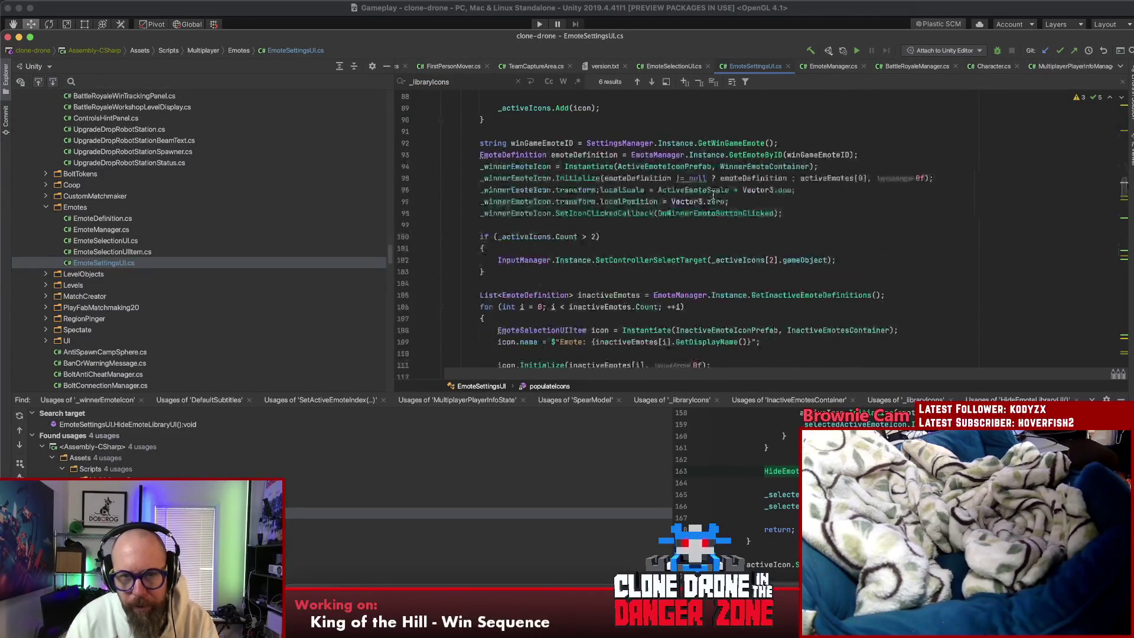
pyautogui.scroll(10, 719, 199)
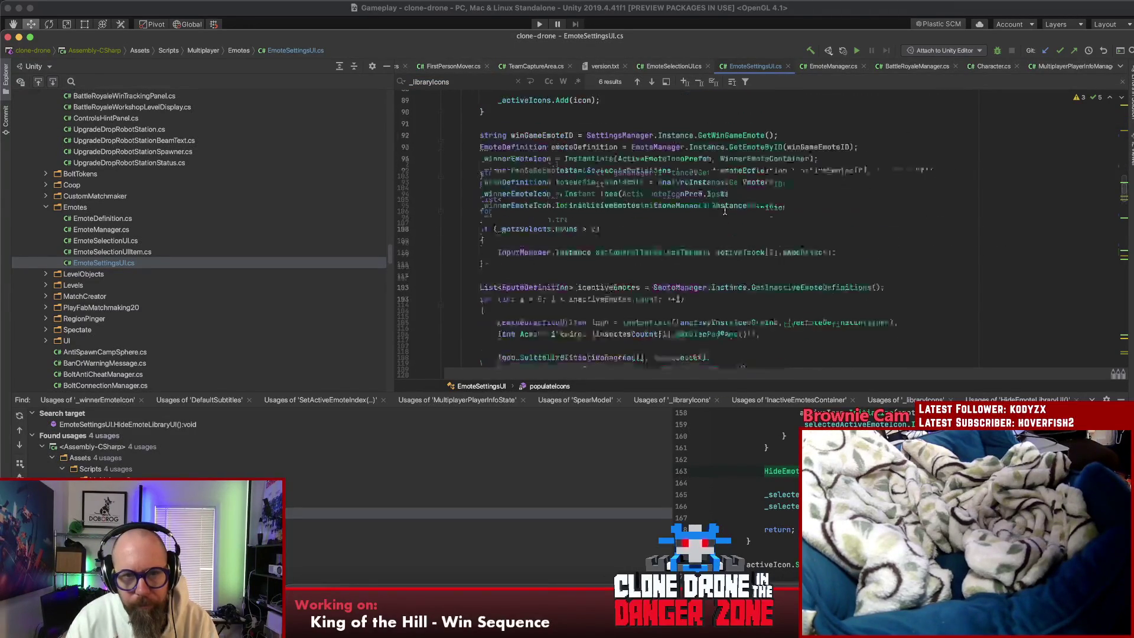
pyautogui.scroll(-5, 721, 210)
pyautogui.scroll(5, 718, 211)
pyautogui.scroll(-5, 717, 211)
pyautogui.scroll(-5, 571, 264)
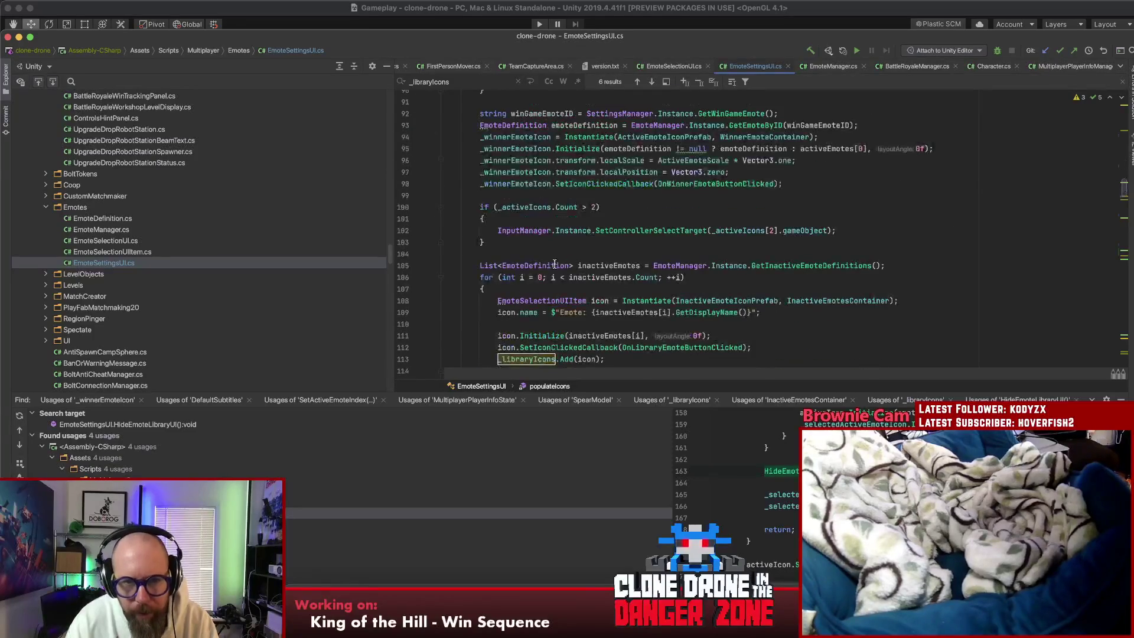
pyautogui.click(554, 171)
# Step: Paste the _libraryIcons initialization above the inactive loop and move the InactiveEmotesContainer clearing line above it
pyautogui.press('Return')
pyautogui.write('_libraryIcons = new List<EmoteSelectionUIItem>();')
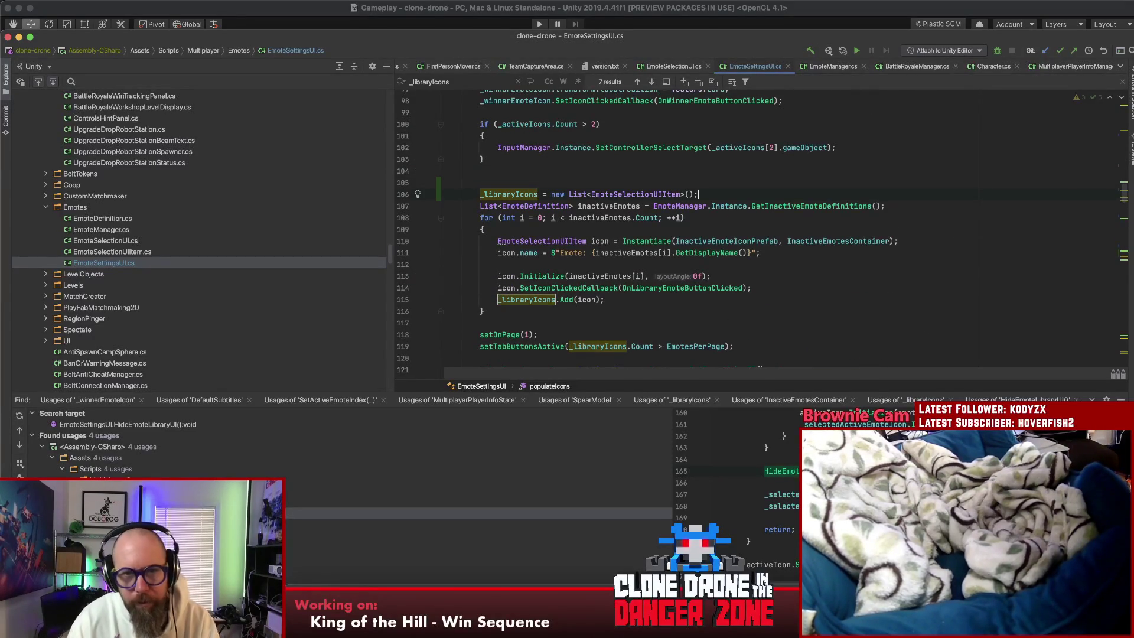
pyautogui.doubleClick(508, 194)
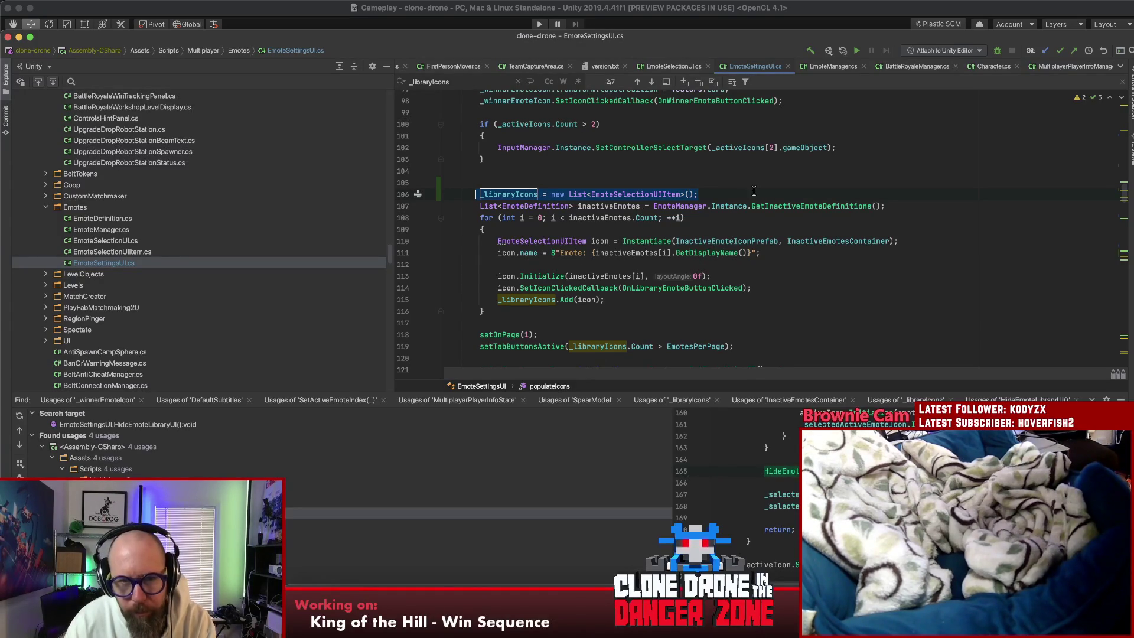
pyautogui.scroll(10, 614, 290)
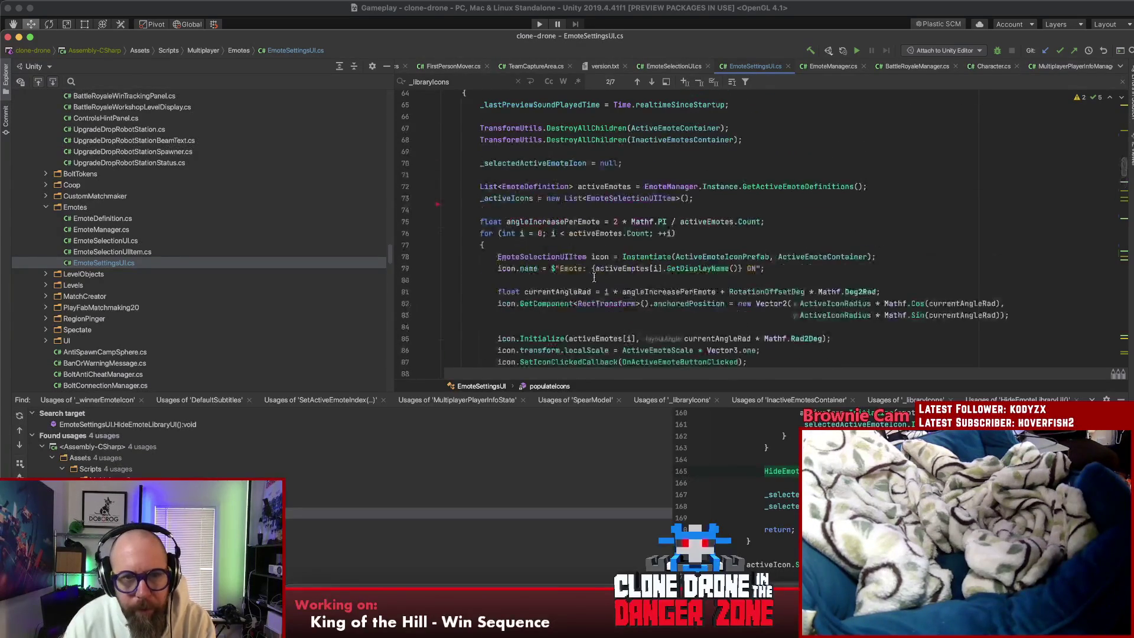
pyautogui.scroll(2, 734, 206)
pyautogui.click(760, 215)
pyautogui.press('super+BackSpace')
pyautogui.scroll(-4, 761, 213)
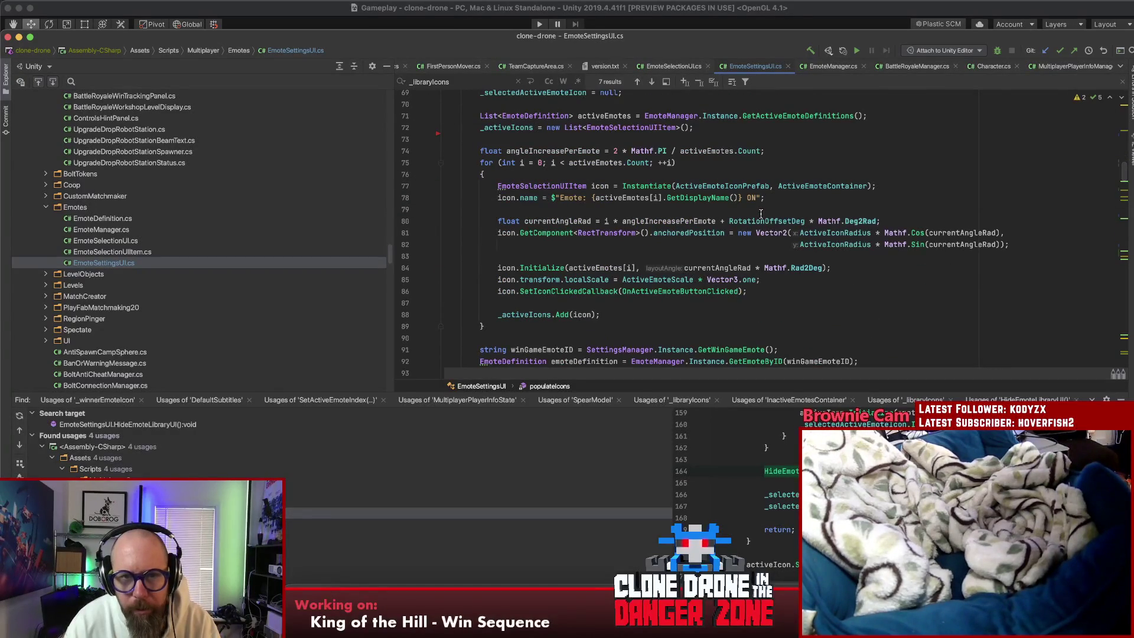
pyautogui.scroll(-8, 760, 214)
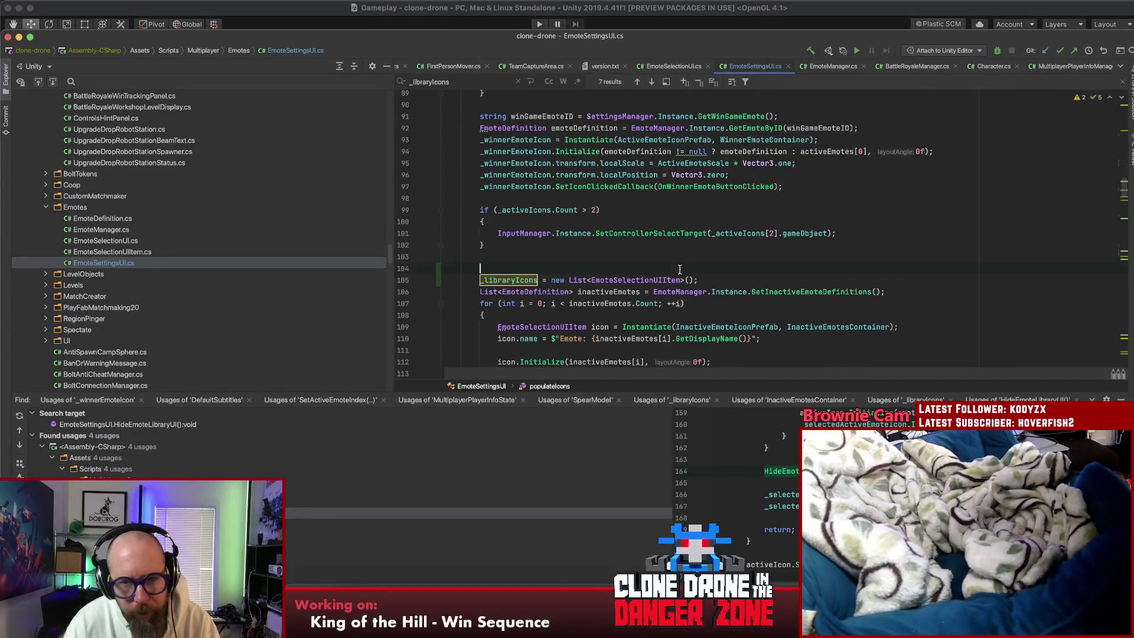
pyautogui.write('TransformUtils.DestroyAllChildren(InactiveEmotesContainer);')
# Step: Add blank lines after setTabButtonsActive and select the library setup block
pyautogui.scroll(-5, 662, 263)
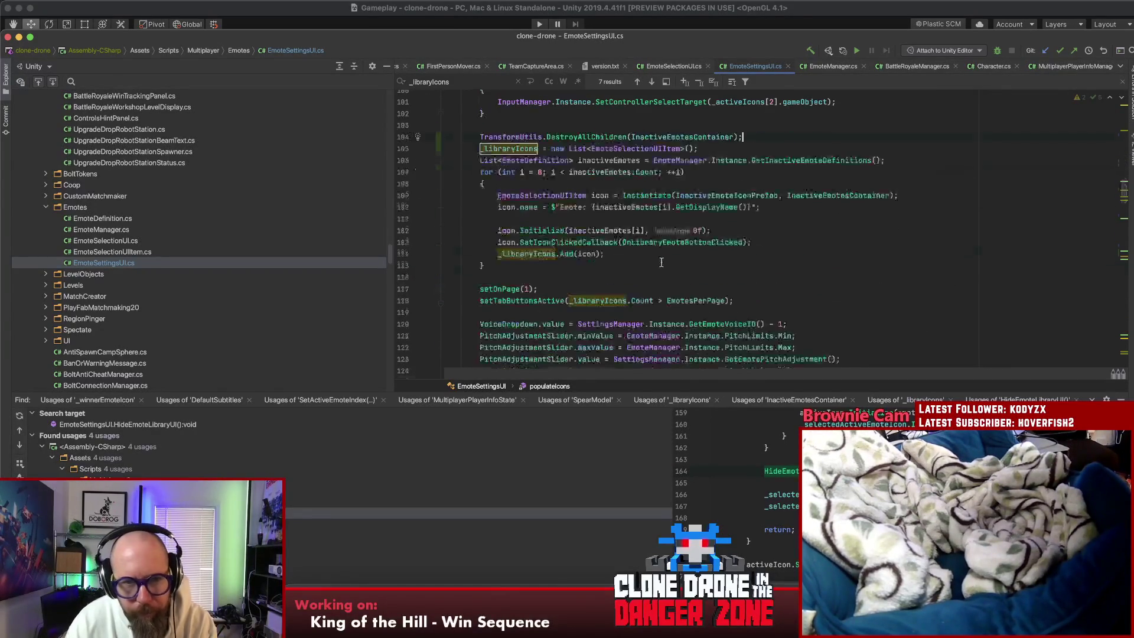
pyautogui.keyDown('super'); pyautogui.click(503, 290); pyautogui.keyUp('super')
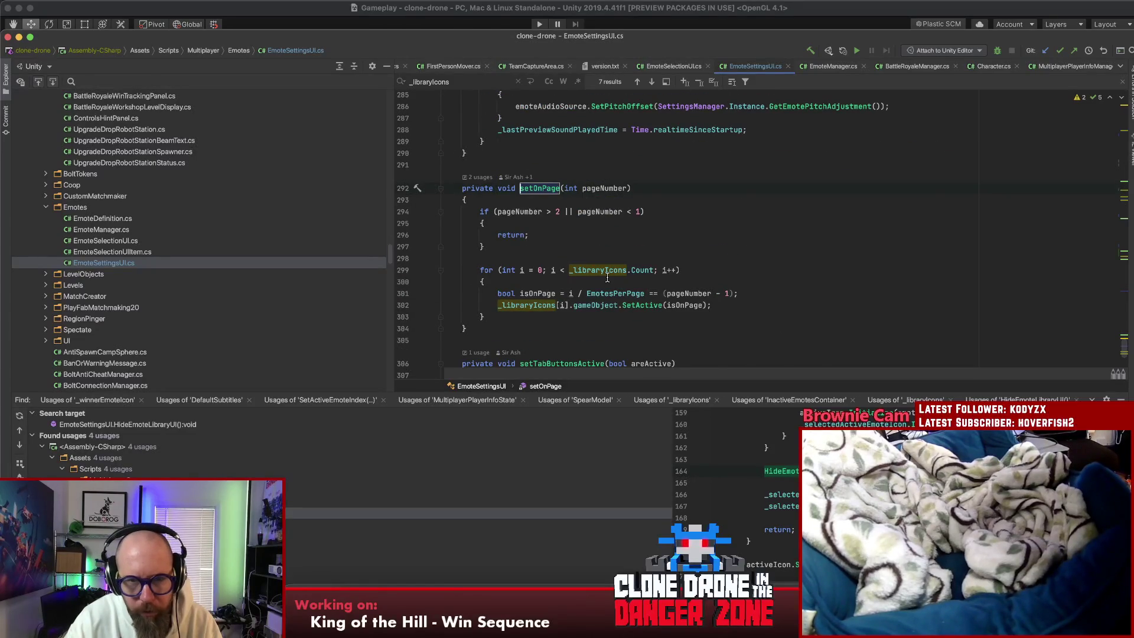
pyautogui.press('super+bracketleft')
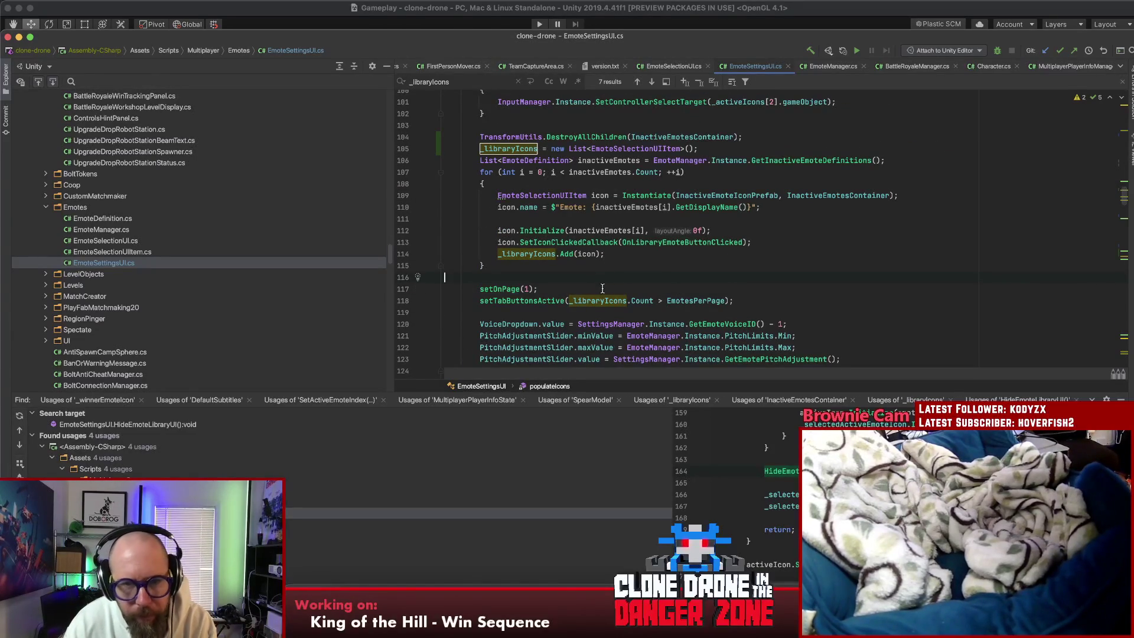
pyautogui.scroll(-3, 602, 288)
pyautogui.click(758, 229)
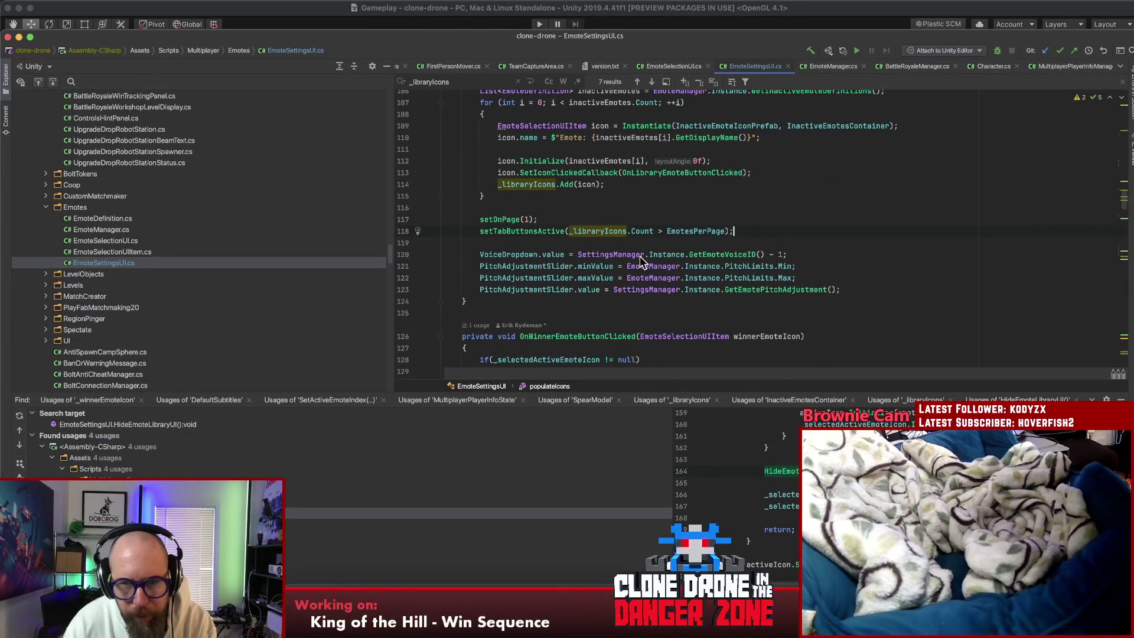
pyautogui.press('Return')
pyautogui.press('Return')
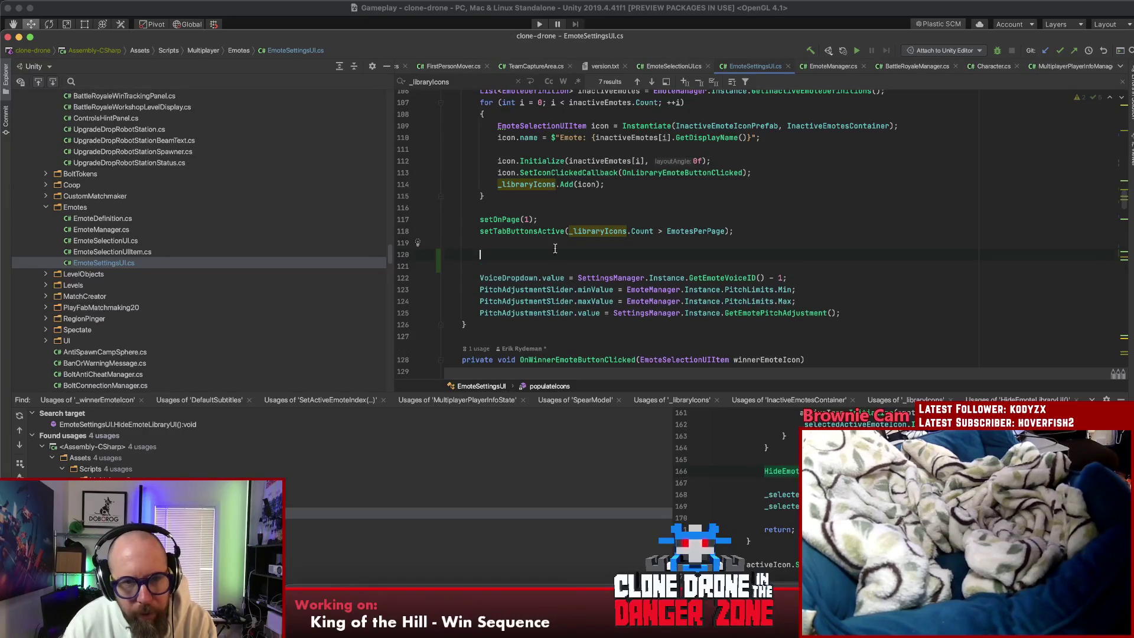
pyautogui.click(744, 231)
pyautogui.scroll(5, 531, 224)
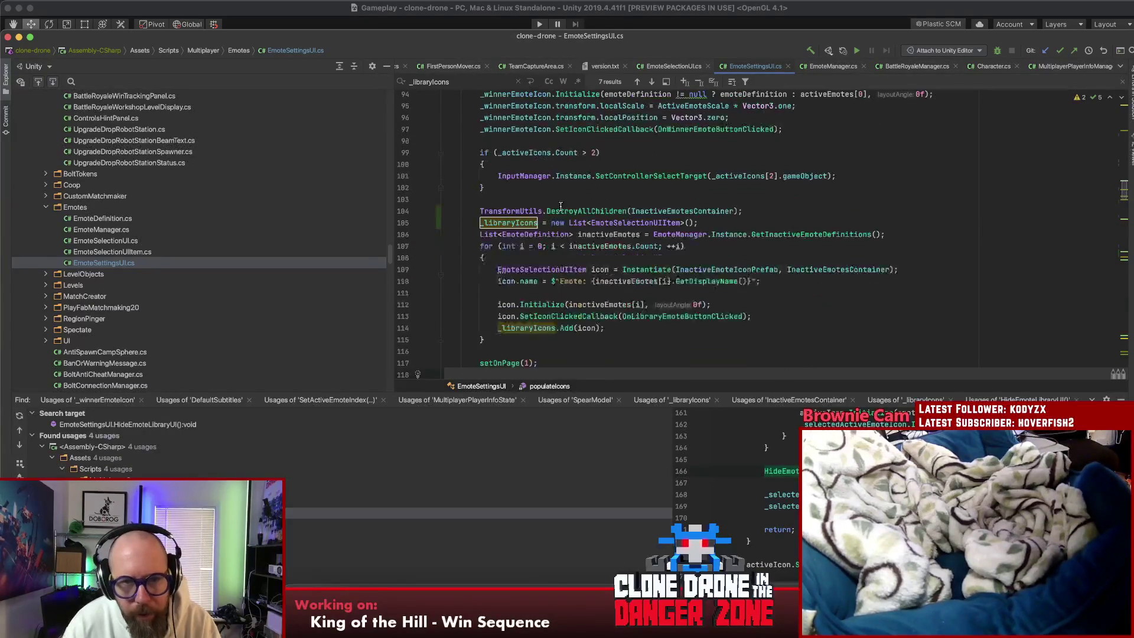
pyautogui.keyDown('shift'); pyautogui.click(479, 211); pyautogui.keyUp('shift')
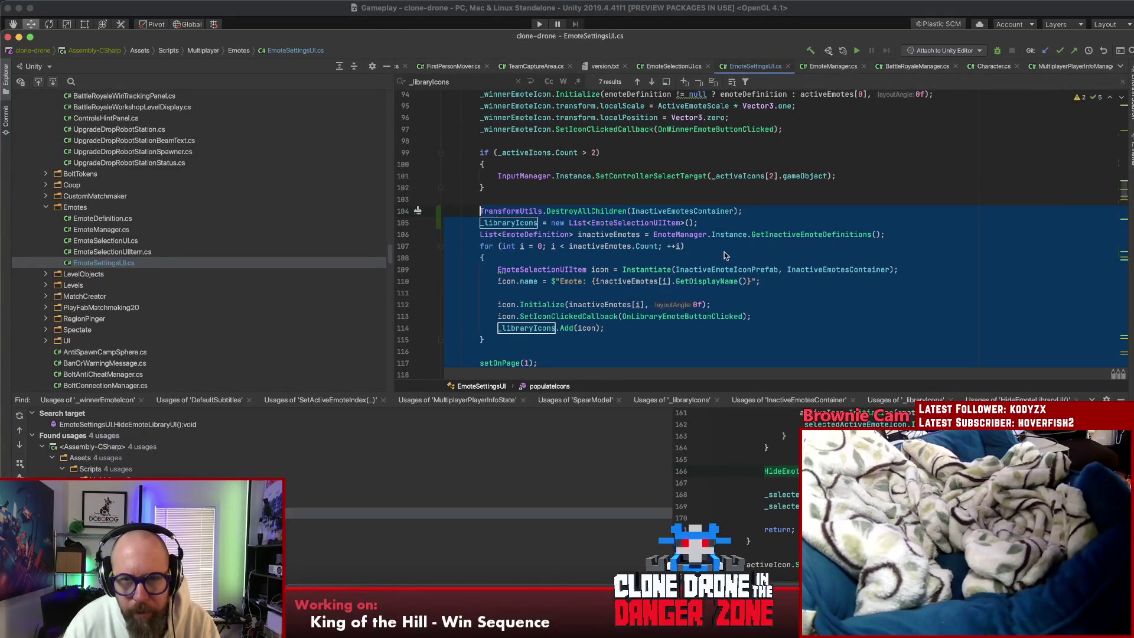
# Step: Cut the library setup block and replace it with a populateLibraryIcons() call
pyautogui.press('super+x')
pyautogui.write('refres')
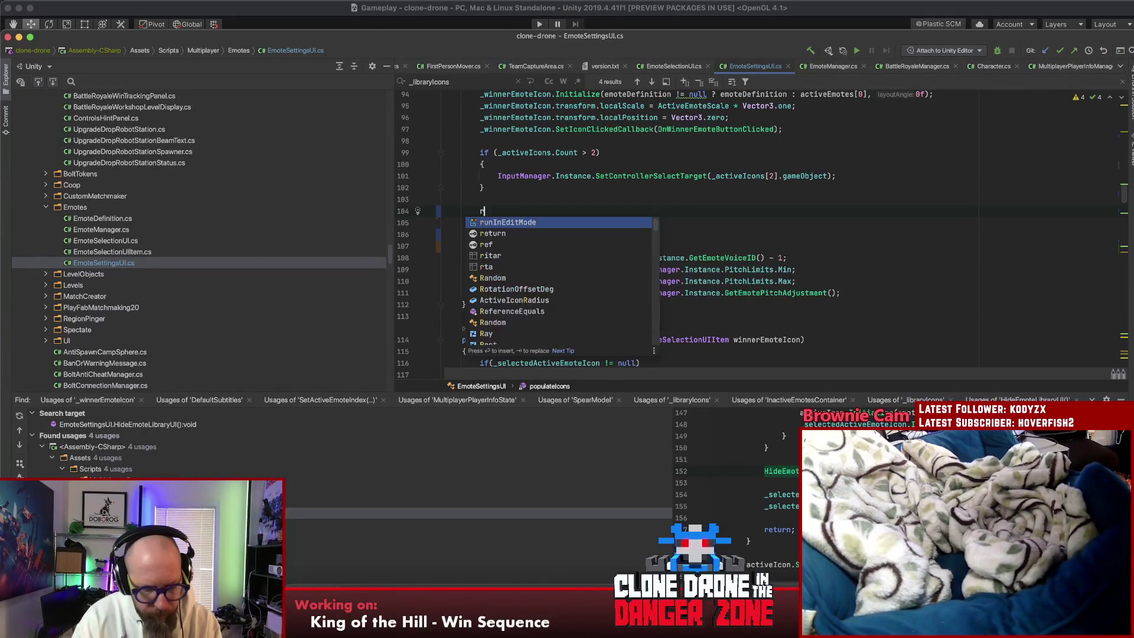
pyautogui.press('BackSpace')
pyautogui.press('BackSpace')
pyautogui.press('BackSpace')
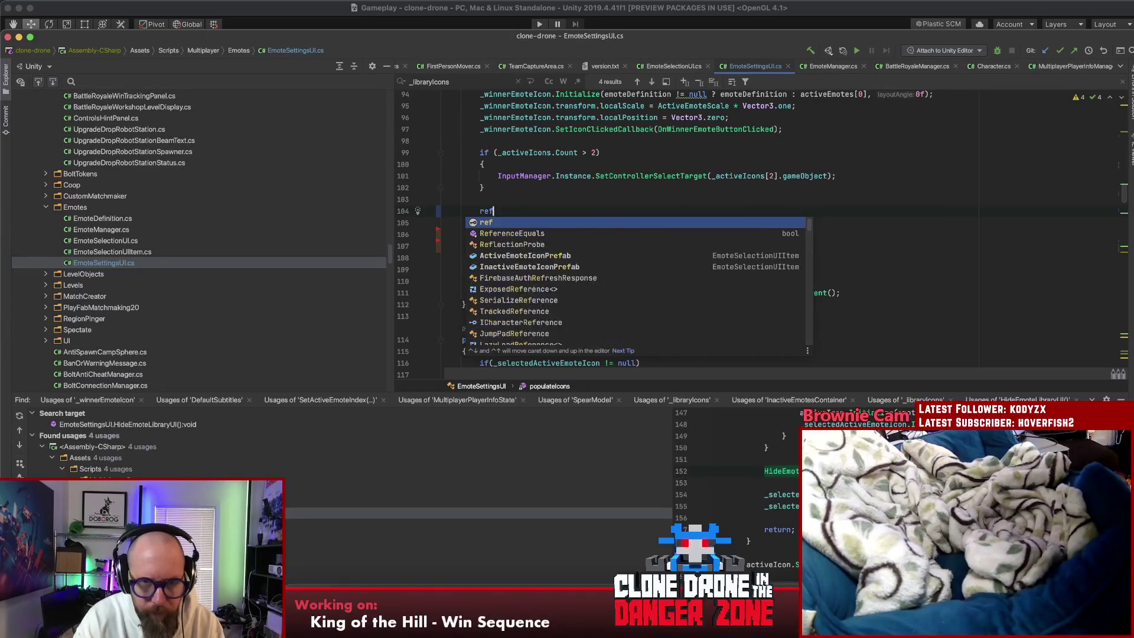
pyautogui.write('populateLibraryIc')
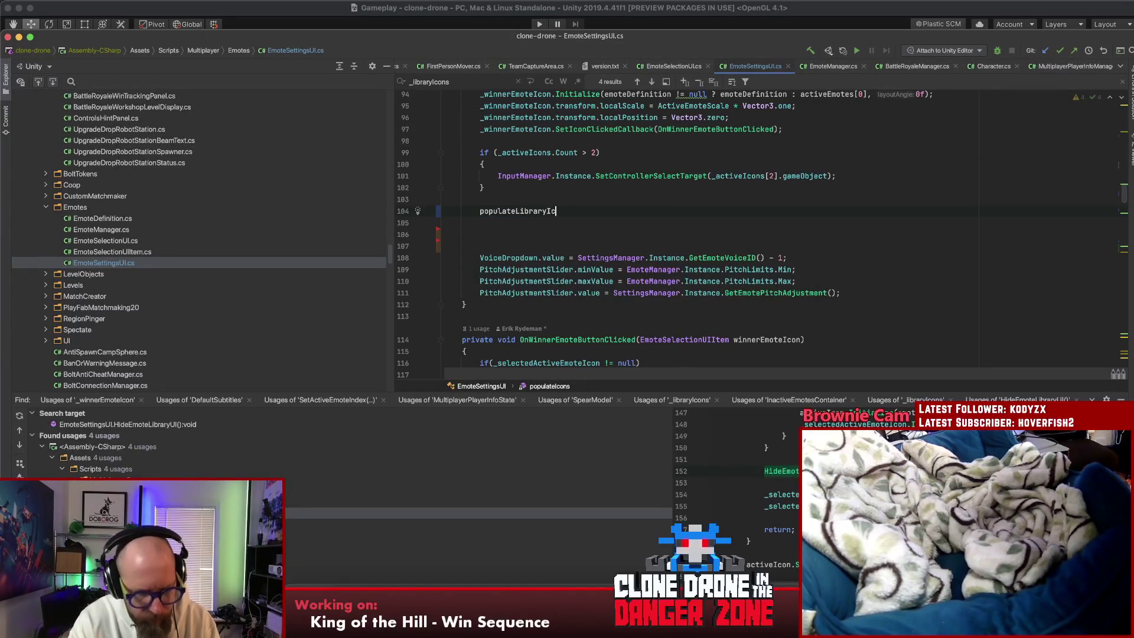
pyautogui.write('ons();')
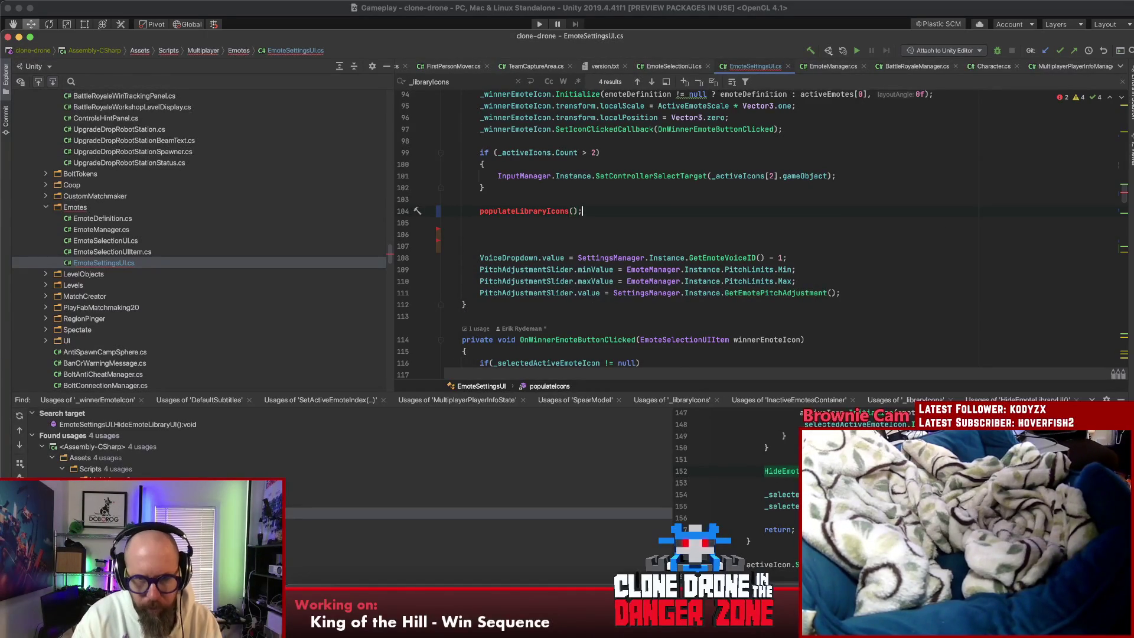
# Step: Generate a populateLibraryIcons method stub and paste the library setup code into it
pyautogui.hotkey('alt', 'Return')
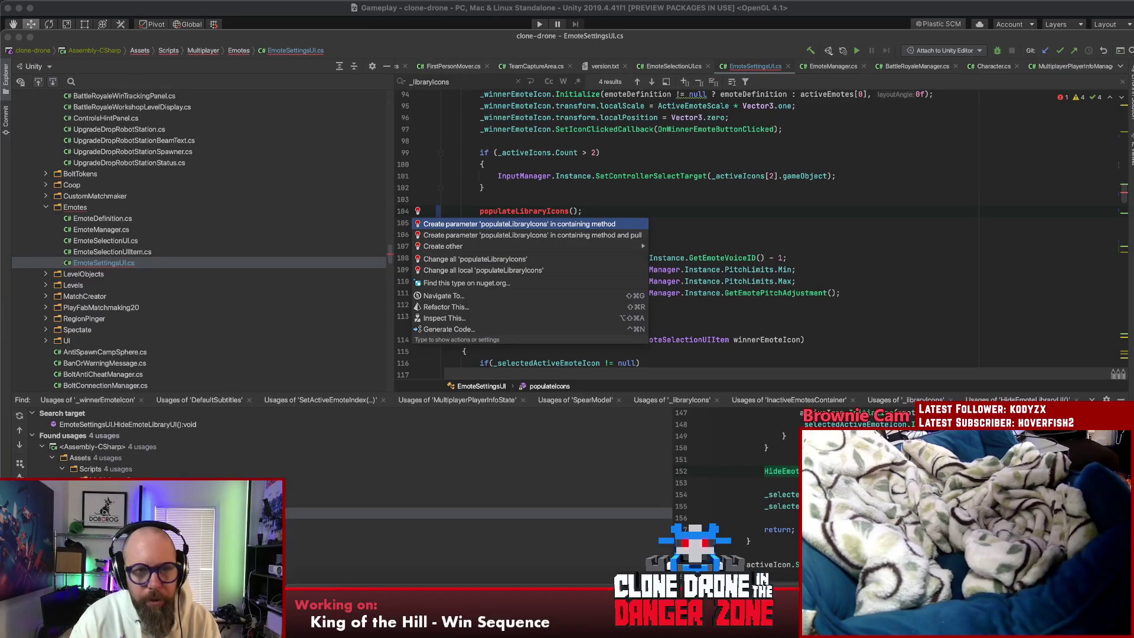
pyautogui.moveTo(646, 250)
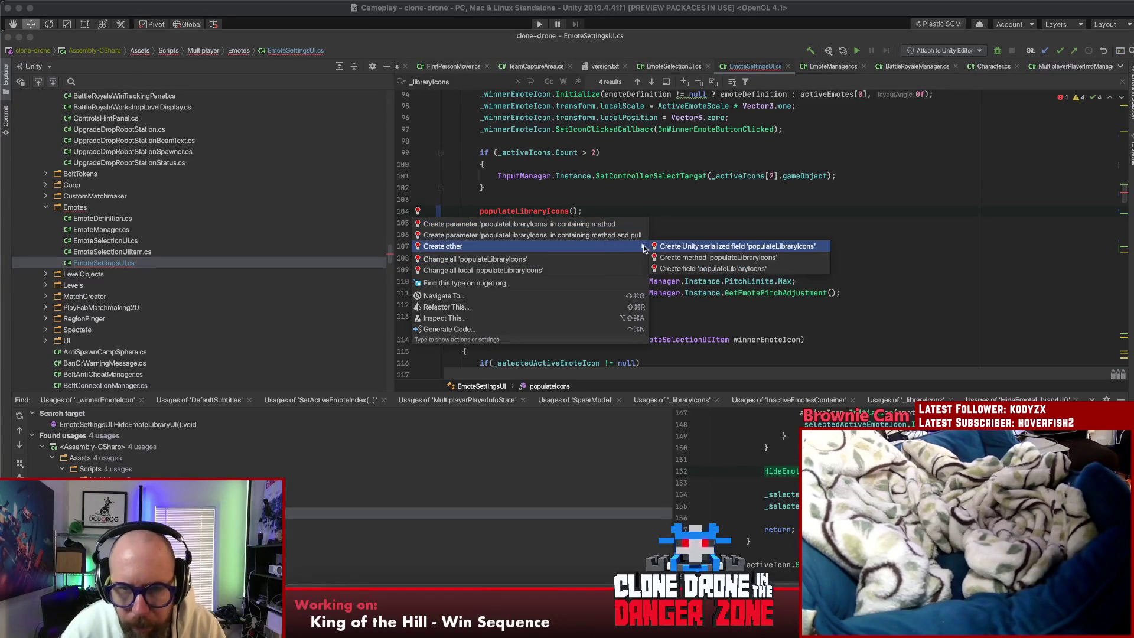
pyautogui.click(690, 255)
pyautogui.press('Tab')
pyautogui.press('Tab')
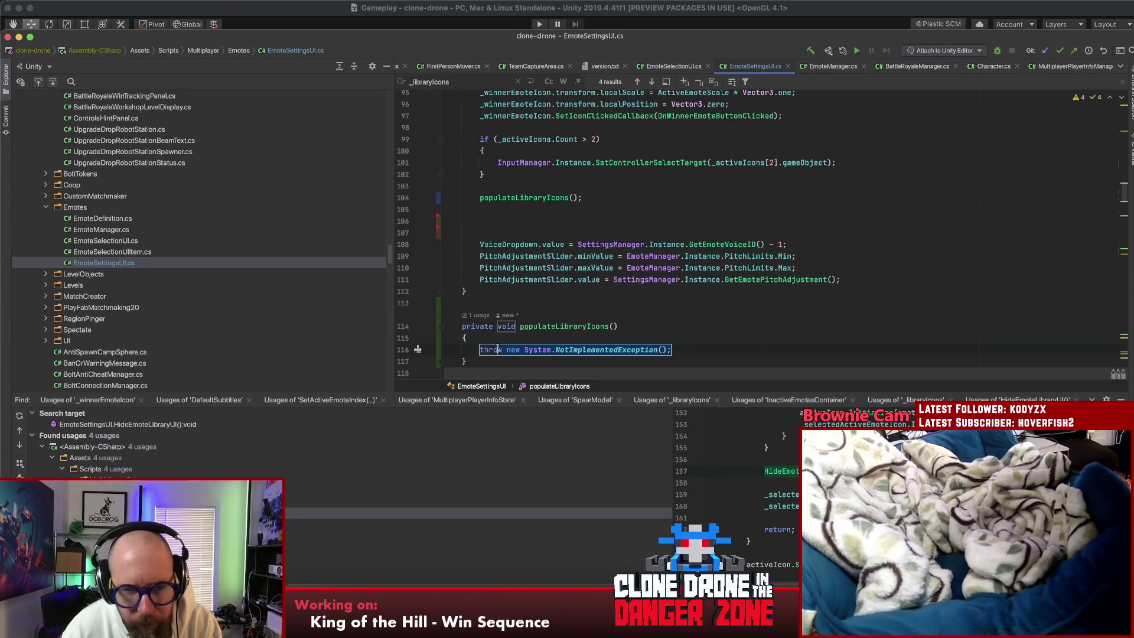
pyautogui.press('BackSpace')
pyautogui.press('Escape')
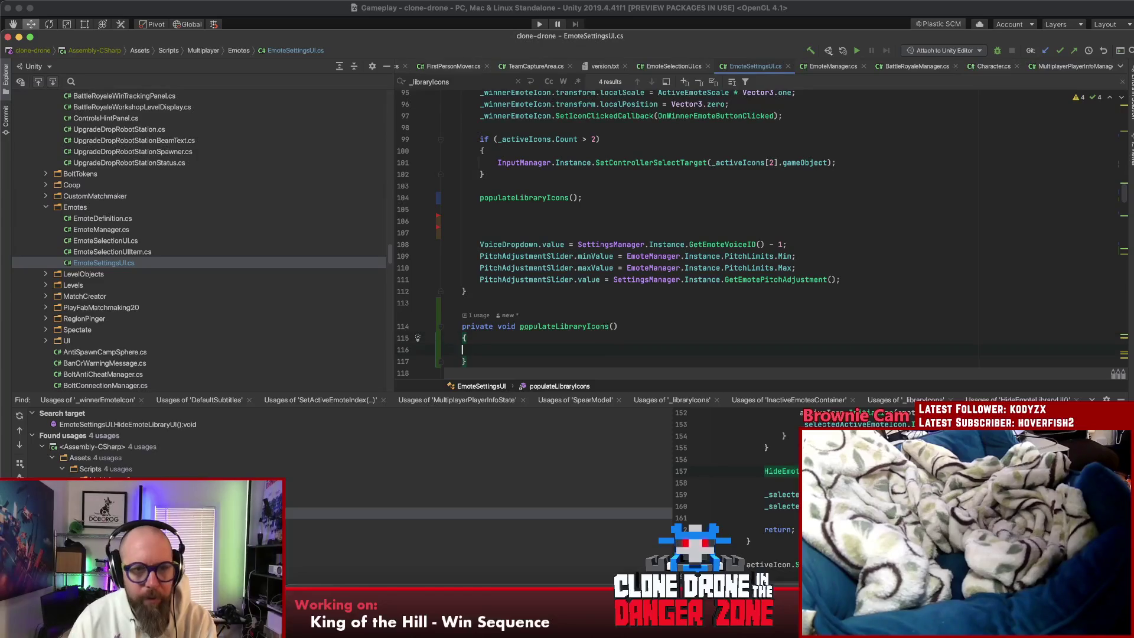
pyautogui.press('super+v')
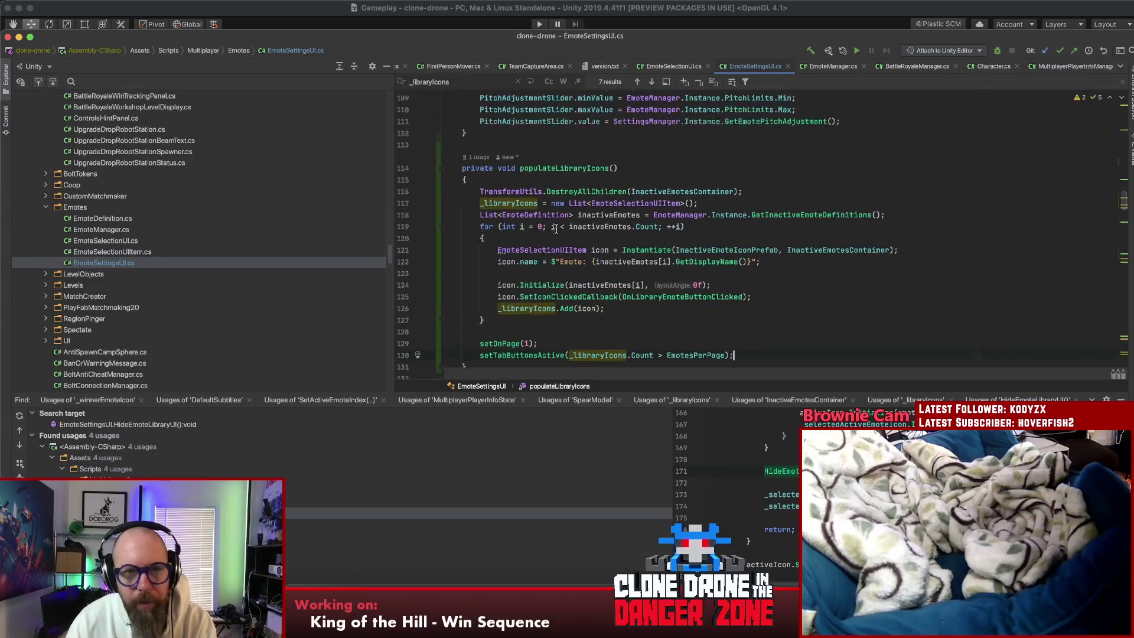
pyautogui.click(475, 221)
pyautogui.press('BackSpace')
pyautogui.press('BackSpace')
# Step: Select the populateLibraryIcons call and search the file for ShowLibraryUI
pyautogui.moveTo(584, 187); pyautogui.dragTo(472, 186)
pyautogui.press('super+f')
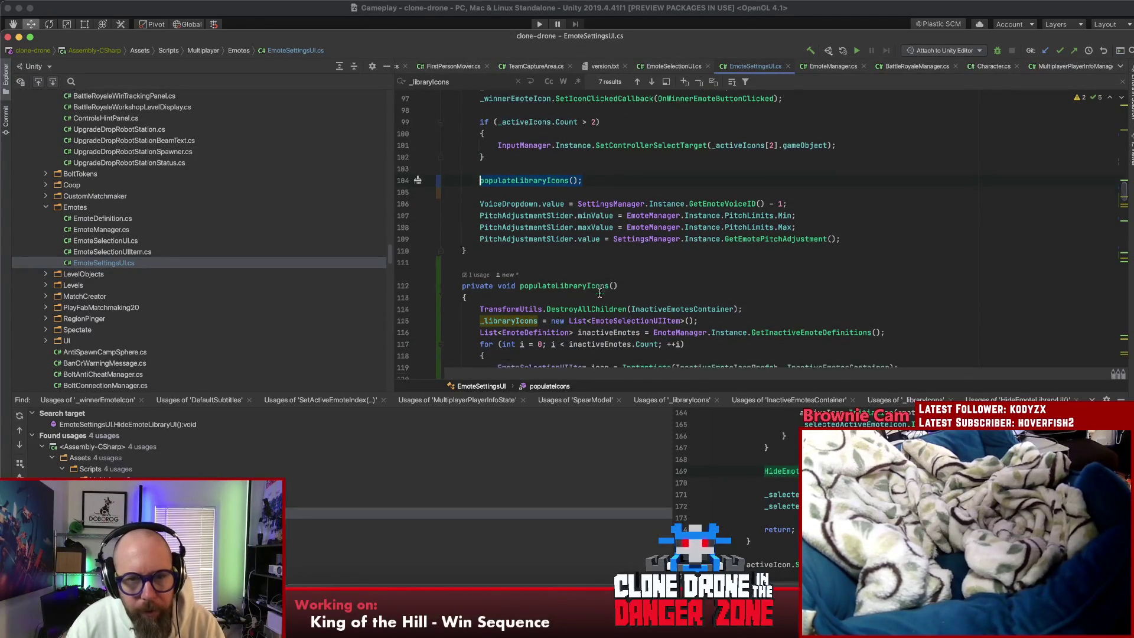
pyautogui.write('how')
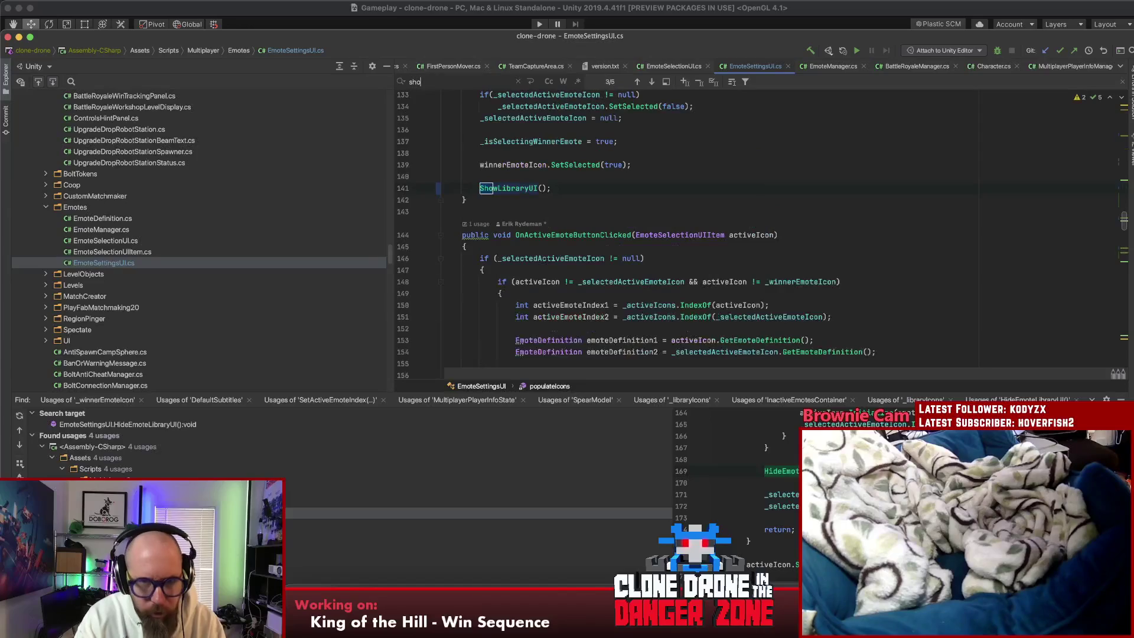
# Step: Paste the populateLibraryIcons call into ShowLibraryUI and delete the commented-out //if(_isSelectingWinnerEmote) line
pyautogui.keyDown('super'); pyautogui.click(506, 187); pyautogui.keyUp('super')
pyautogui.click(515, 225)
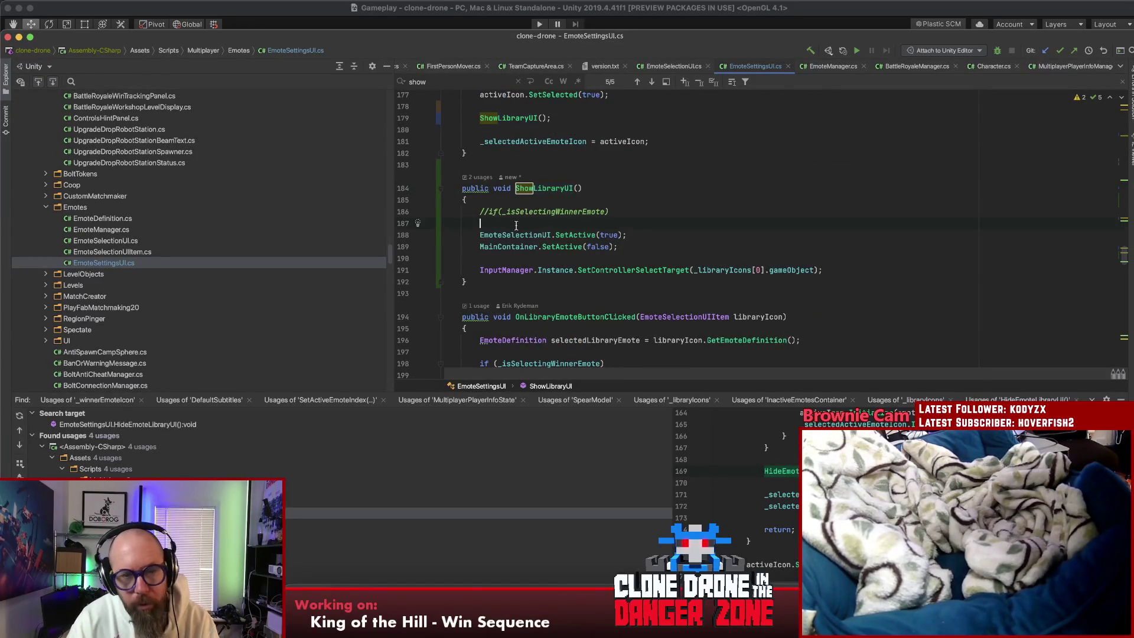
pyautogui.press('Return')
pyautogui.press('super+v')
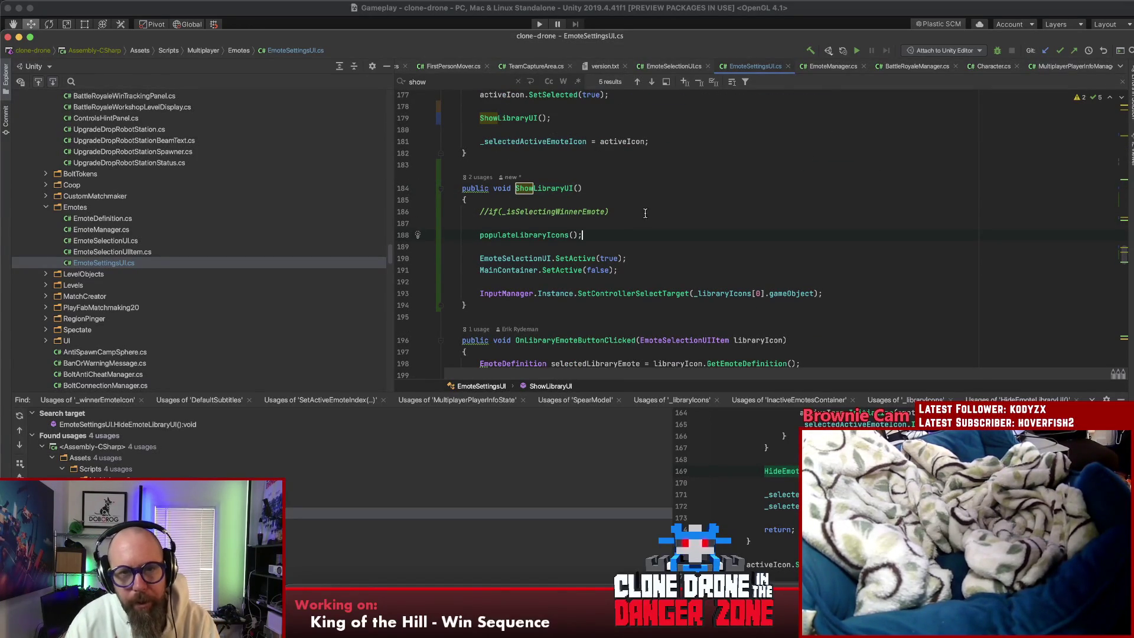
pyautogui.moveTo(506, 211); pyautogui.dragTo(483, 211)
pyautogui.press('super+BackSpace')
pyautogui.press('super+BackSpace')
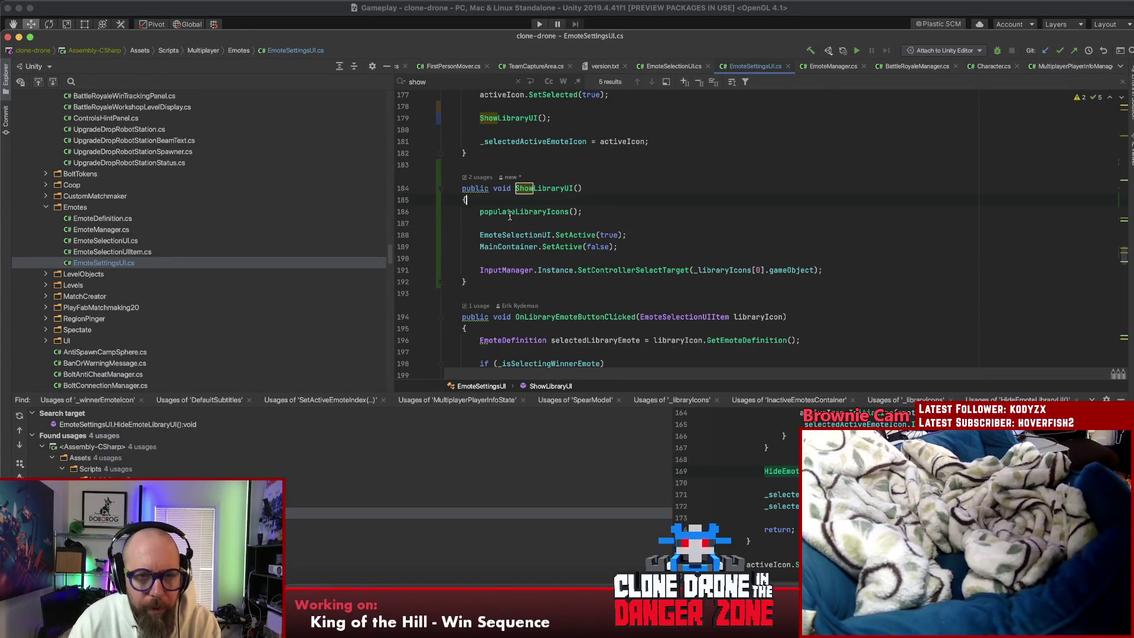
# Step: Go to populateLibraryIcons, then open GetInactiveEmoteDefinitions' declaration in EmoteManager.cs
pyautogui.keyDown('super'); pyautogui.click(536, 213); pyautogui.keyUp('super')
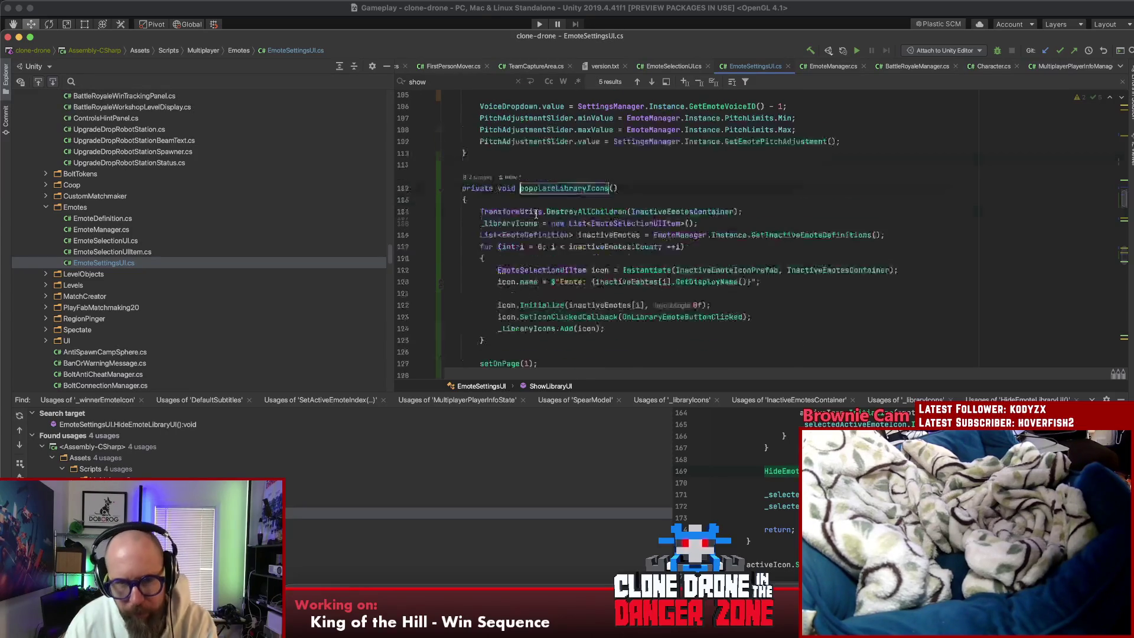
pyautogui.click(656, 190)
pyautogui.press('Escape')
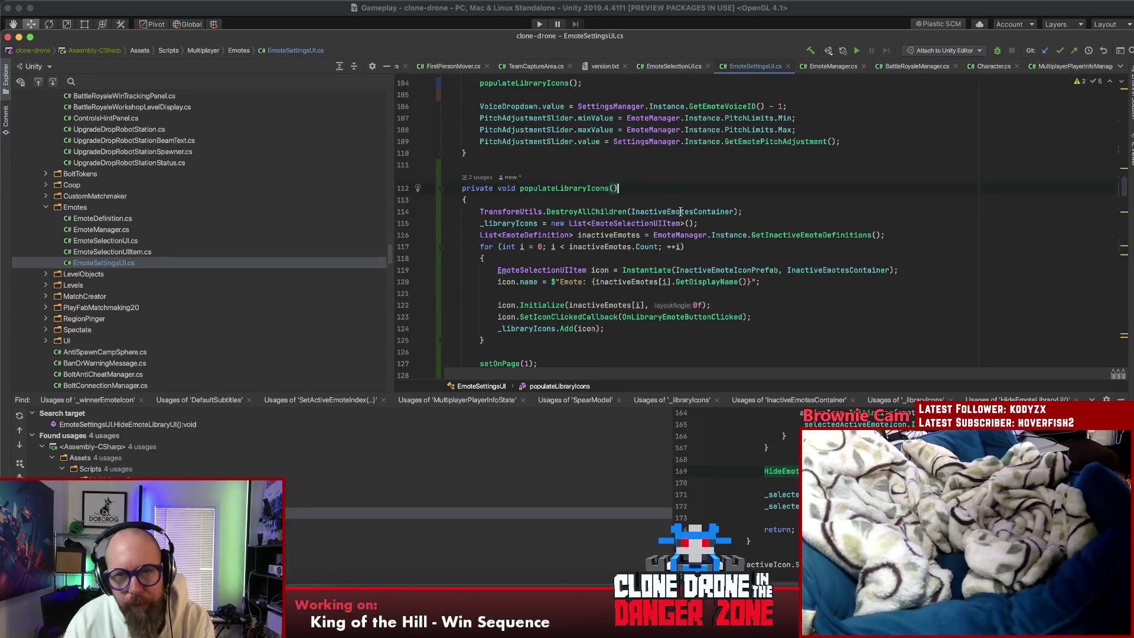
pyautogui.scroll(-3, 780, 212)
pyautogui.click(780, 211)
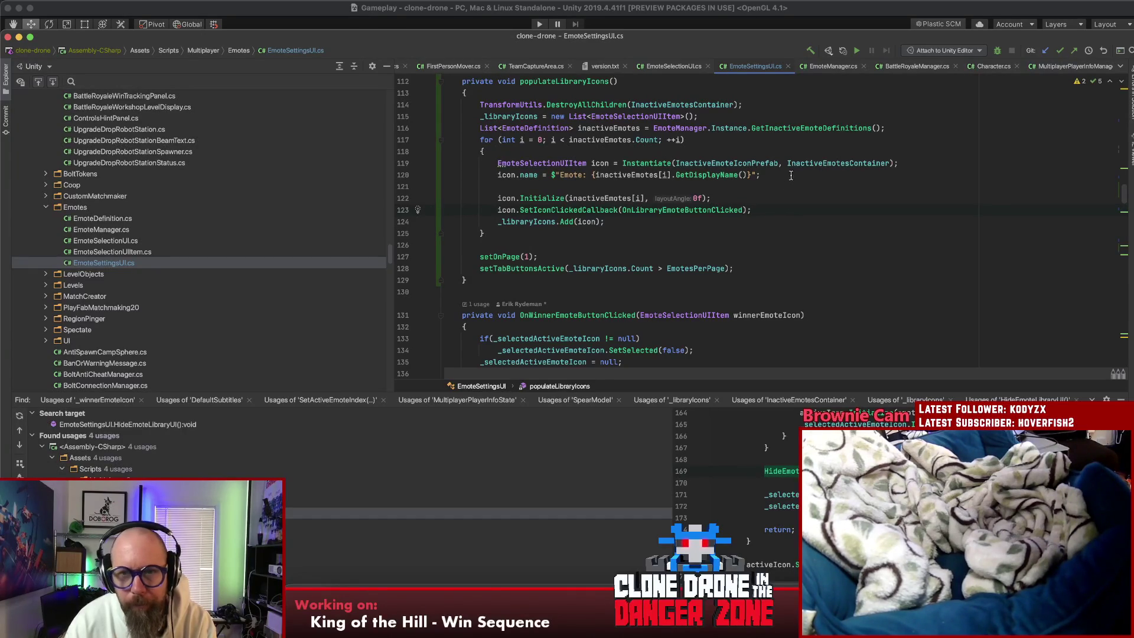
pyautogui.click(806, 128)
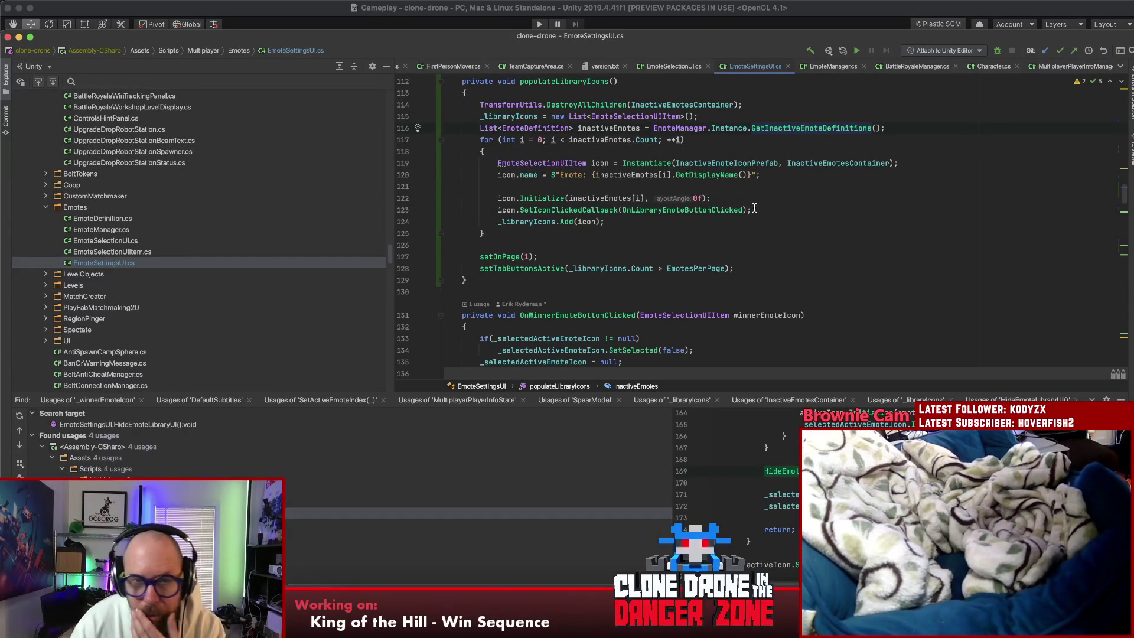
pyautogui.press('super+b')
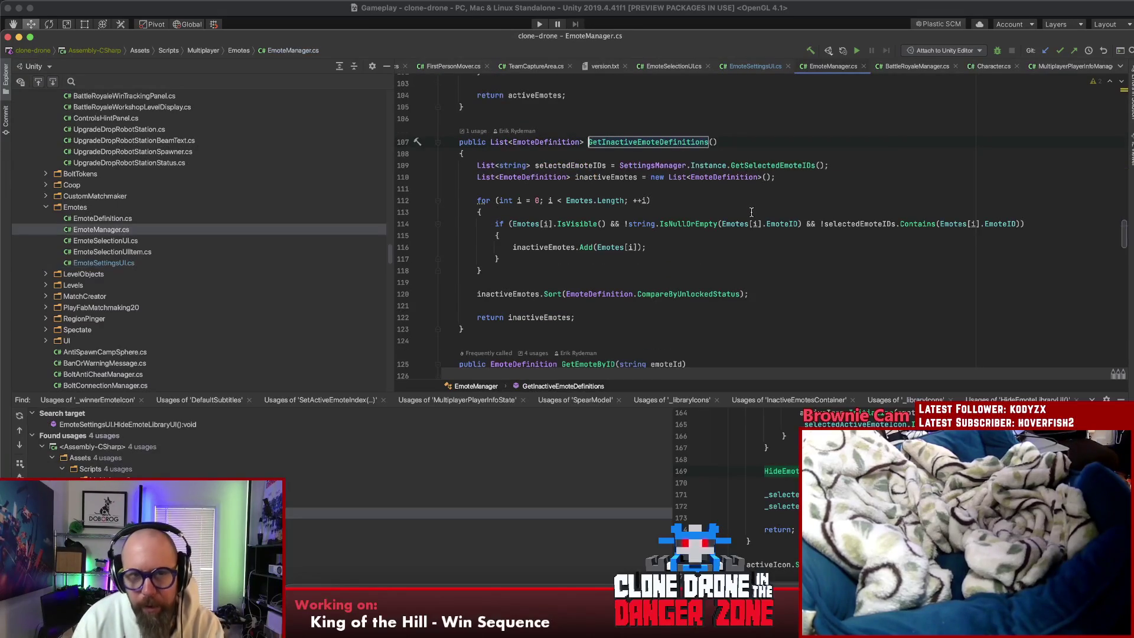
# Step: Duplicate the GetInactiveEmoteDefinitions method directly below itself
pyautogui.scroll(-1, 451, 137)
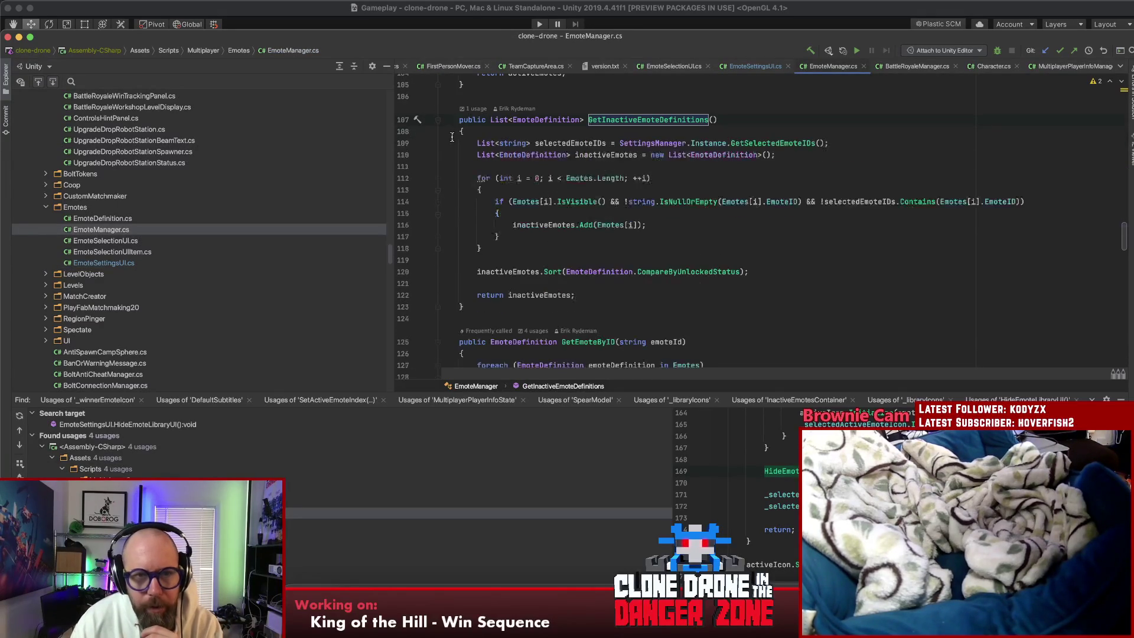
pyautogui.moveTo(457, 121); pyautogui.dragTo(488, 311)
pyautogui.press('super+c')
pyautogui.press('Return')
pyautogui.press('Return')
pyautogui.press('super+v')
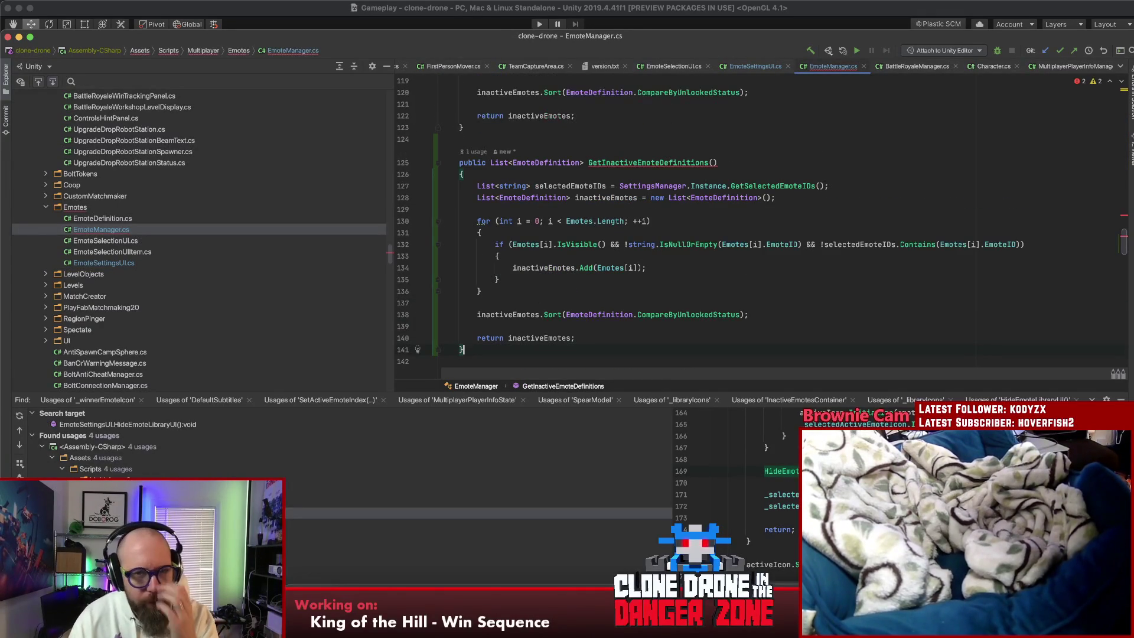
# Step: Rename the duplicate to GetAllSelectableEmoteDefinitions
pyautogui.click(734, 165)
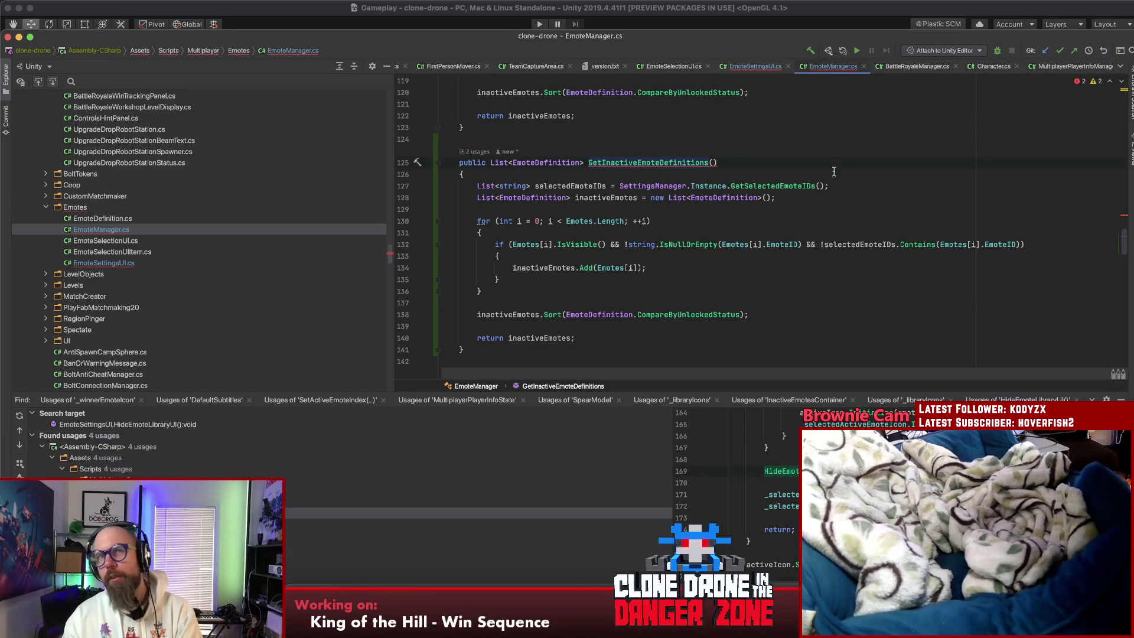
pyautogui.hotkey('shift', 'F6')
pyautogui.press('BackSpace')
pyautogui.press('BackSpace')
pyautogui.press('BackSpace')
pyautogui.press('BackSpace')
pyautogui.write('All')
pyautogui.press('Return')
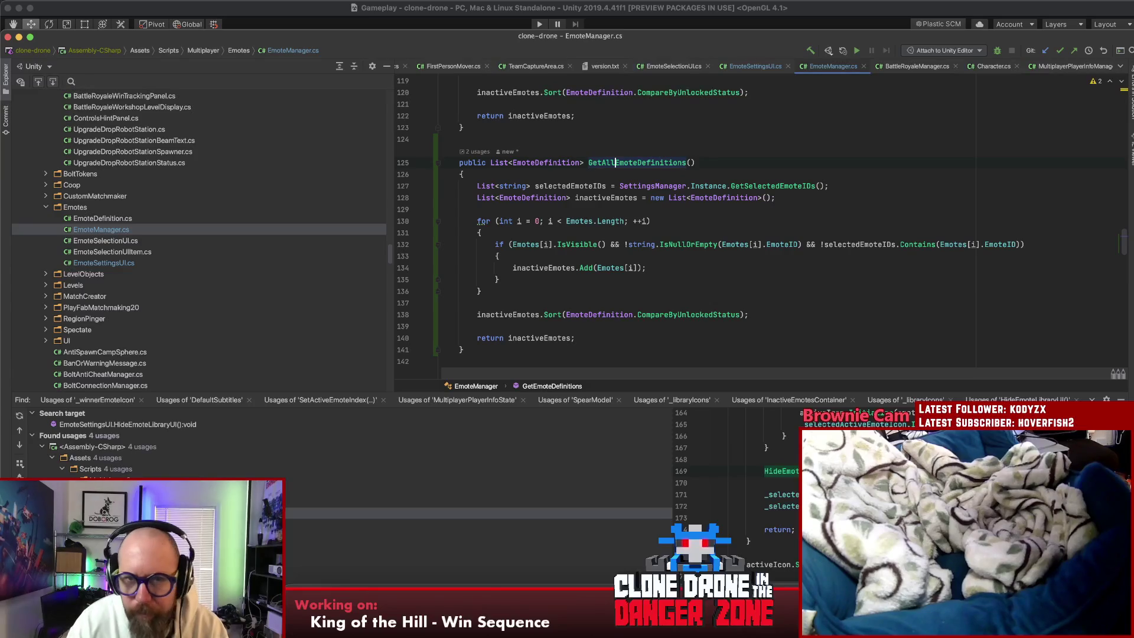
pyautogui.write('Selectable')
pyautogui.press('Return')
pyautogui.click(788, 201)
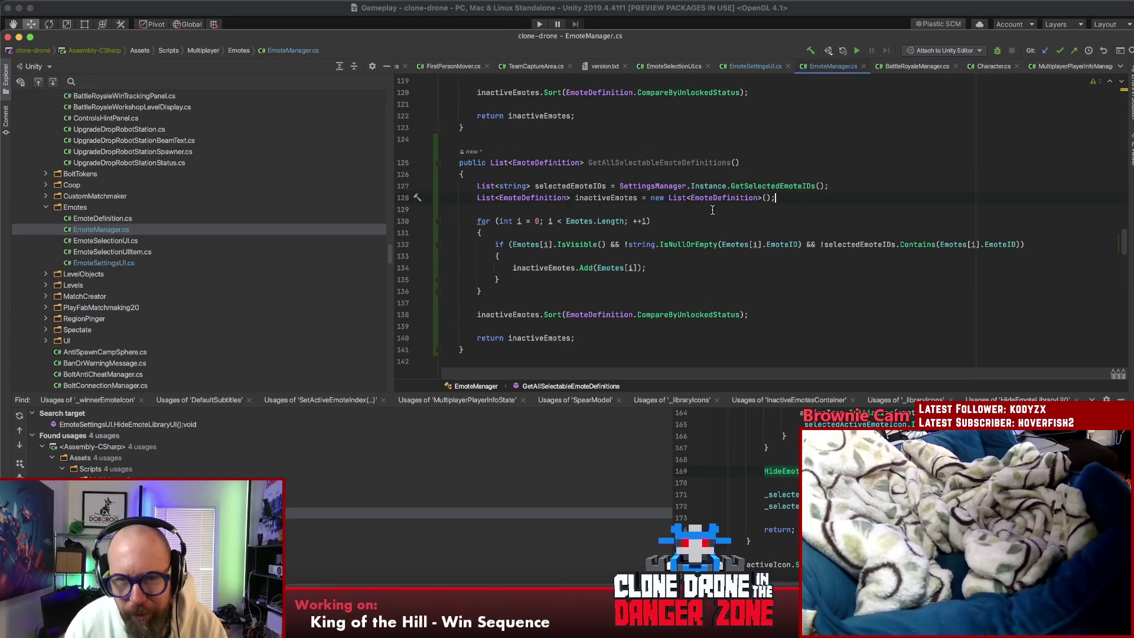
pyautogui.doubleClick(685, 163)
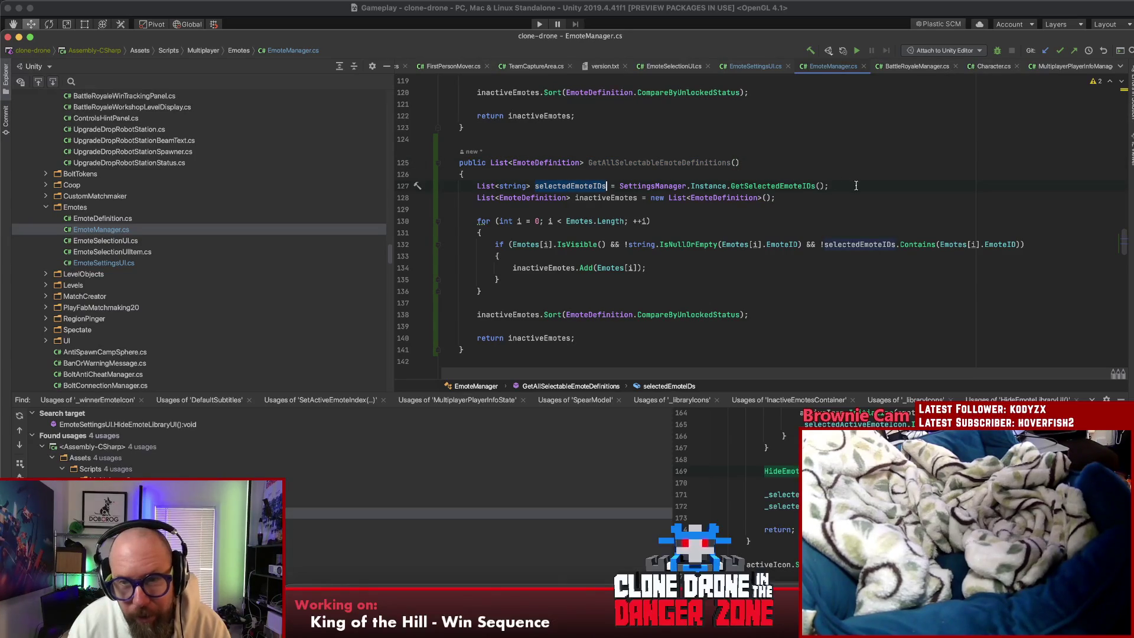
# Step: Remove the selectedEmoteIDs declaration and the already-selected exclusion condition from the copy
pyautogui.moveTo(850, 186); pyautogui.dragTo(291, 189)
pyautogui.press('BackSpace')
pyautogui.press('BackSpace')
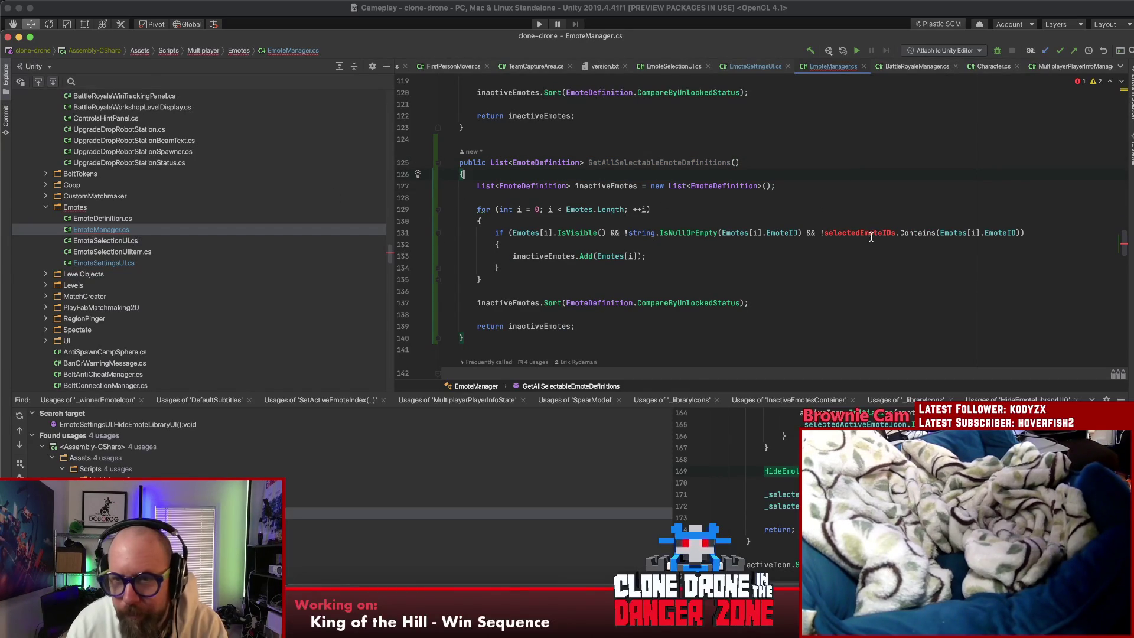
pyautogui.moveTo(1020, 233); pyautogui.dragTo(805, 233)
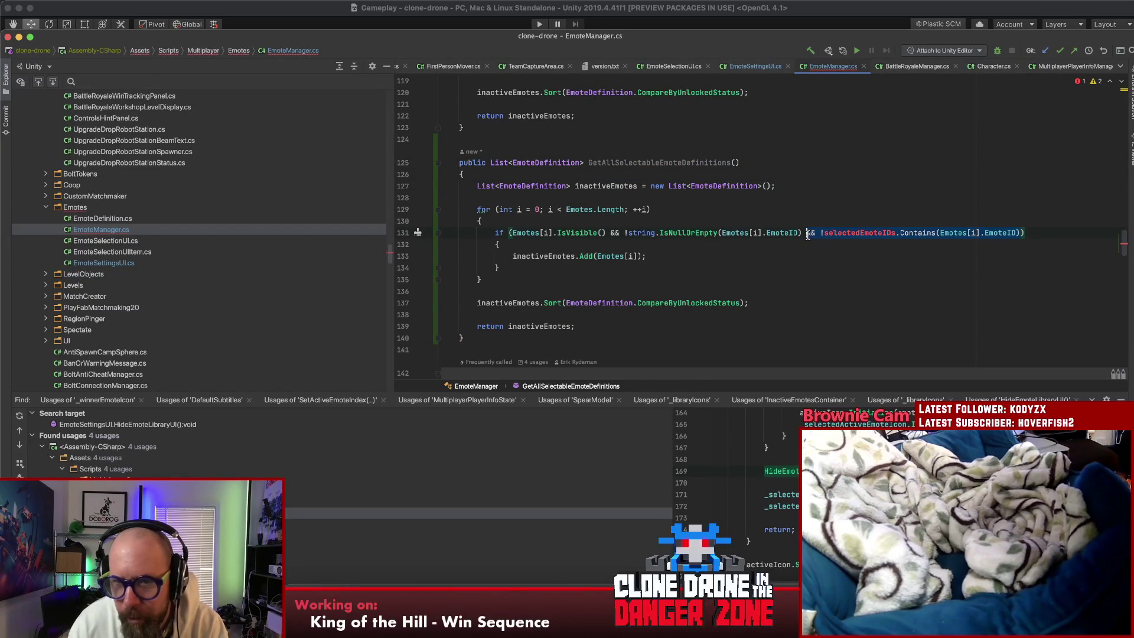
pyautogui.press('BackSpace')
pyautogui.click(683, 257)
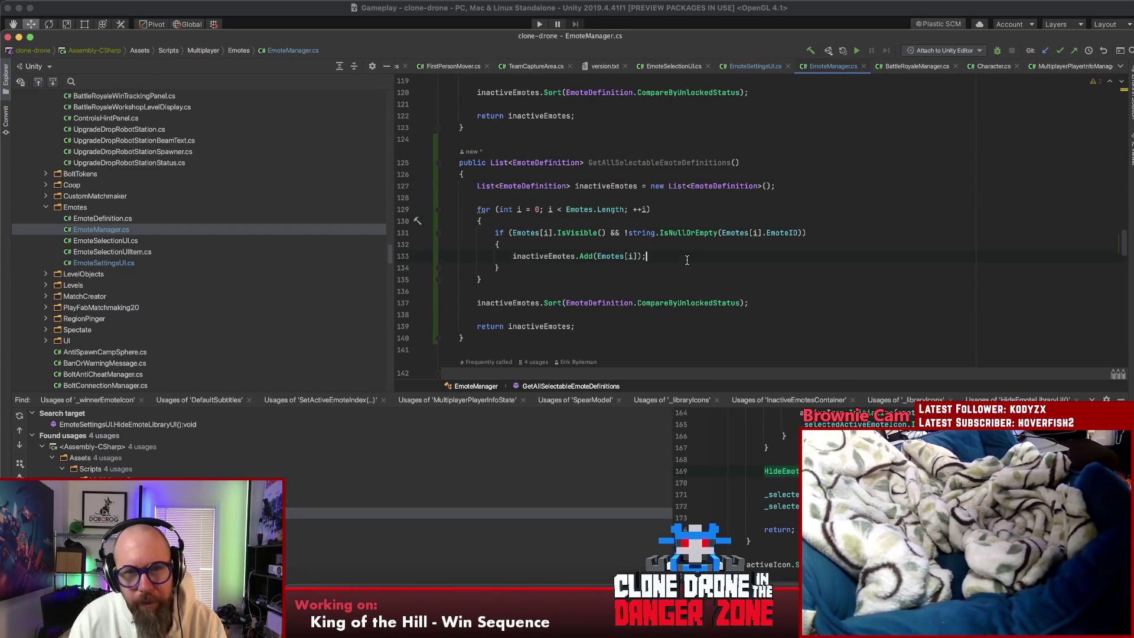
pyautogui.click(679, 268)
pyautogui.click(830, 234)
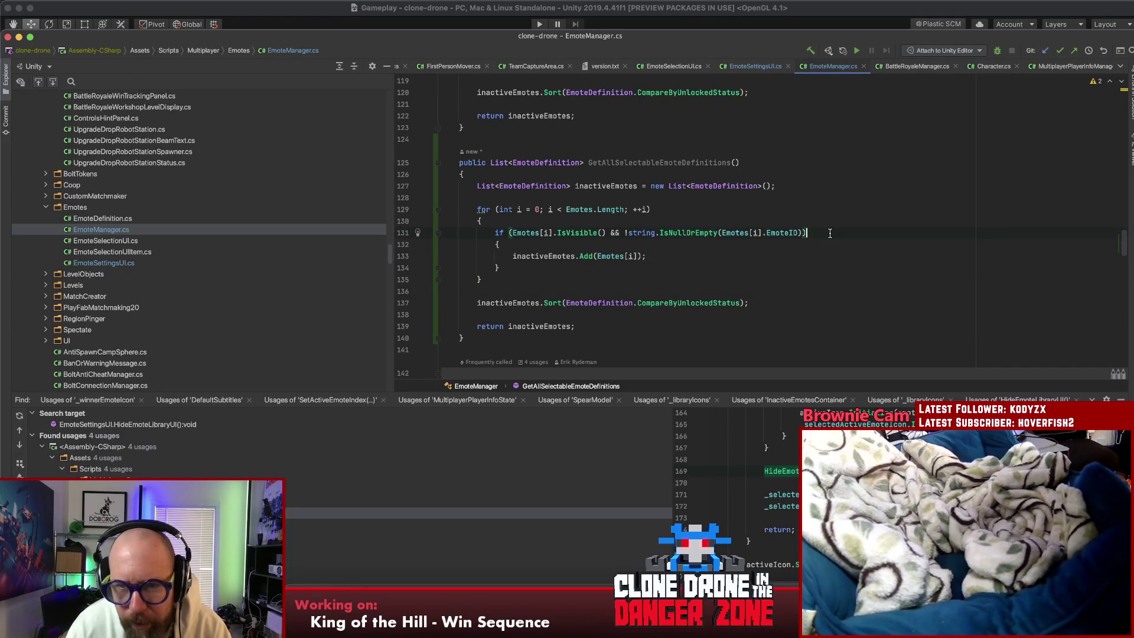
pyautogui.click(649, 319)
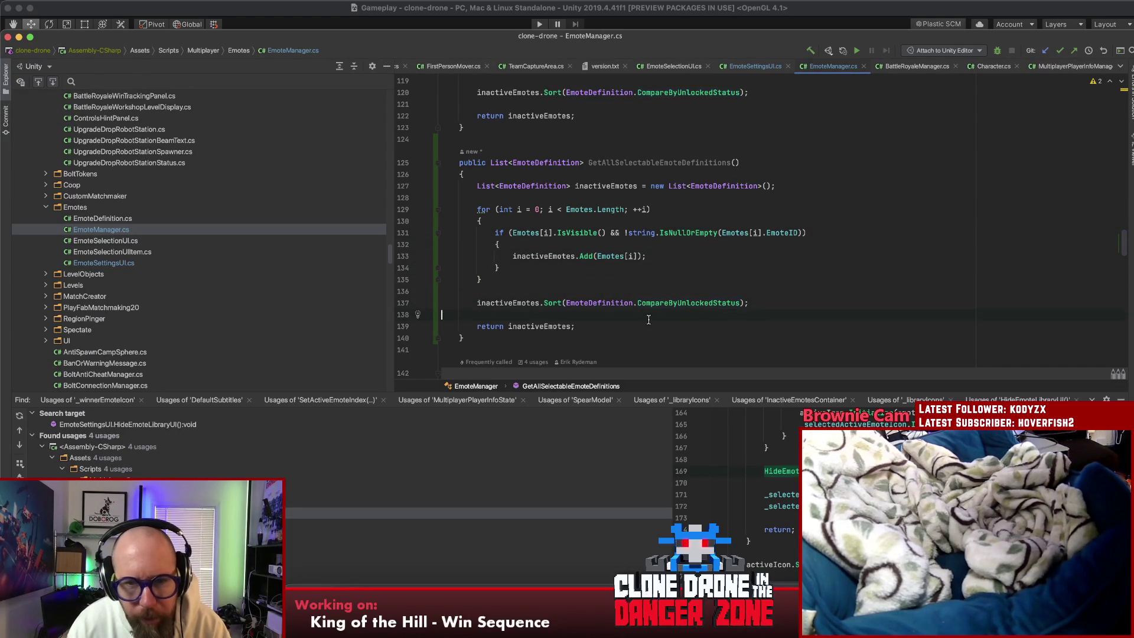
pyautogui.click(660, 281)
pyautogui.click(678, 259)
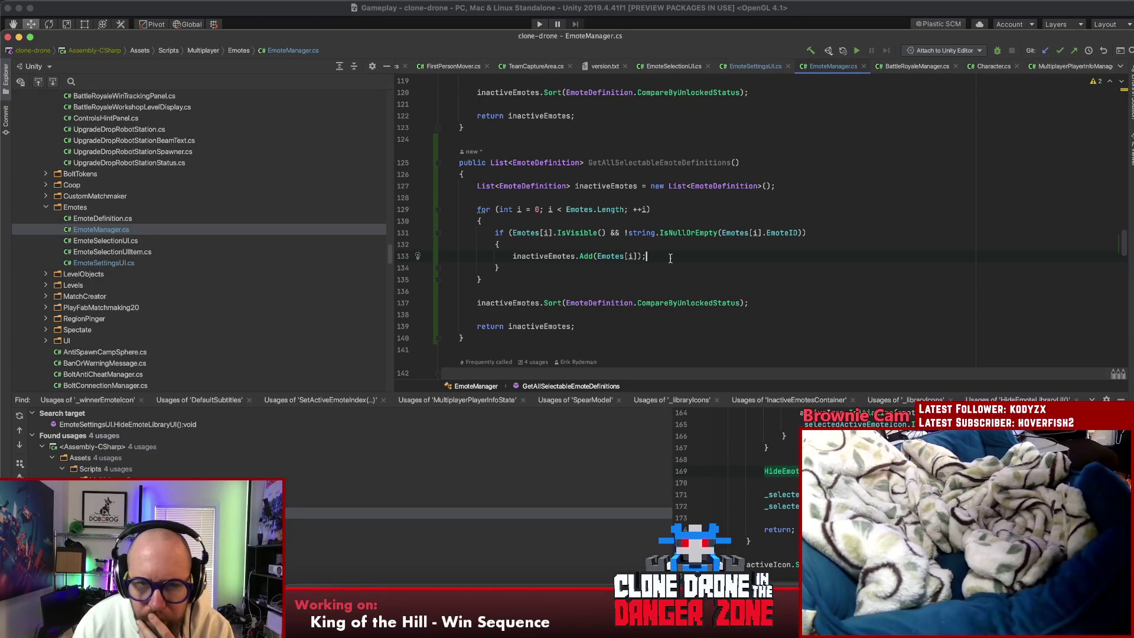
# Step: Jump from GetInactiveEmoteDefinitions back to its usage in populateLibraryIcons
pyautogui.scroll(-3, 669, 257)
pyautogui.scroll(3, 661, 256)
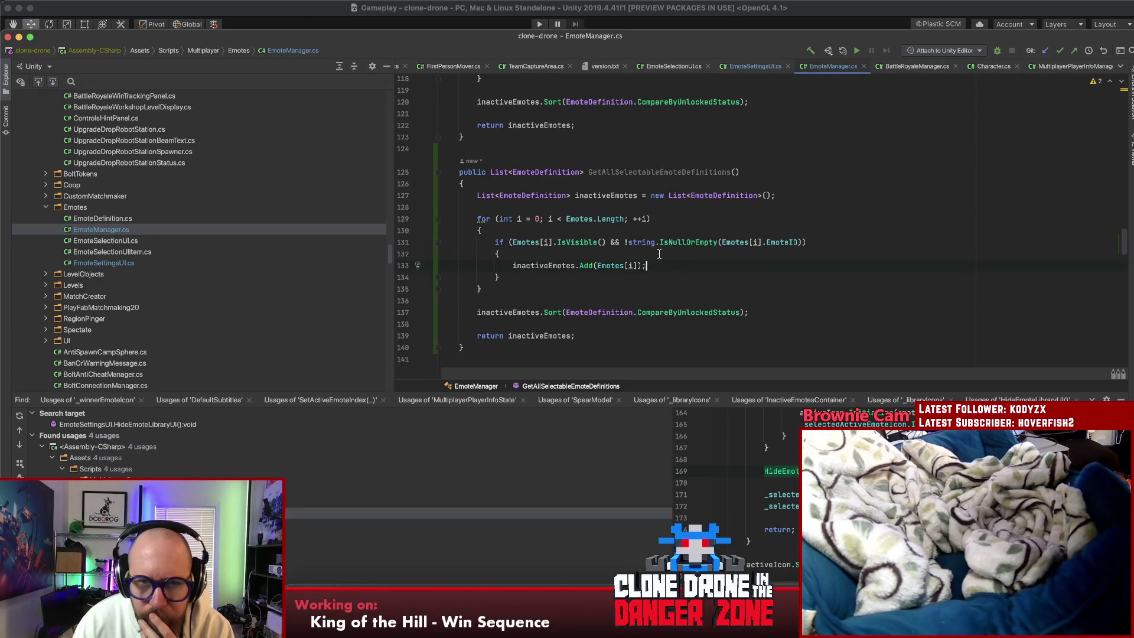
pyautogui.scroll(5, 661, 186)
pyautogui.click(644, 166)
pyautogui.keyDown('super'); pyautogui.click(645, 166); pyautogui.keyUp('super')
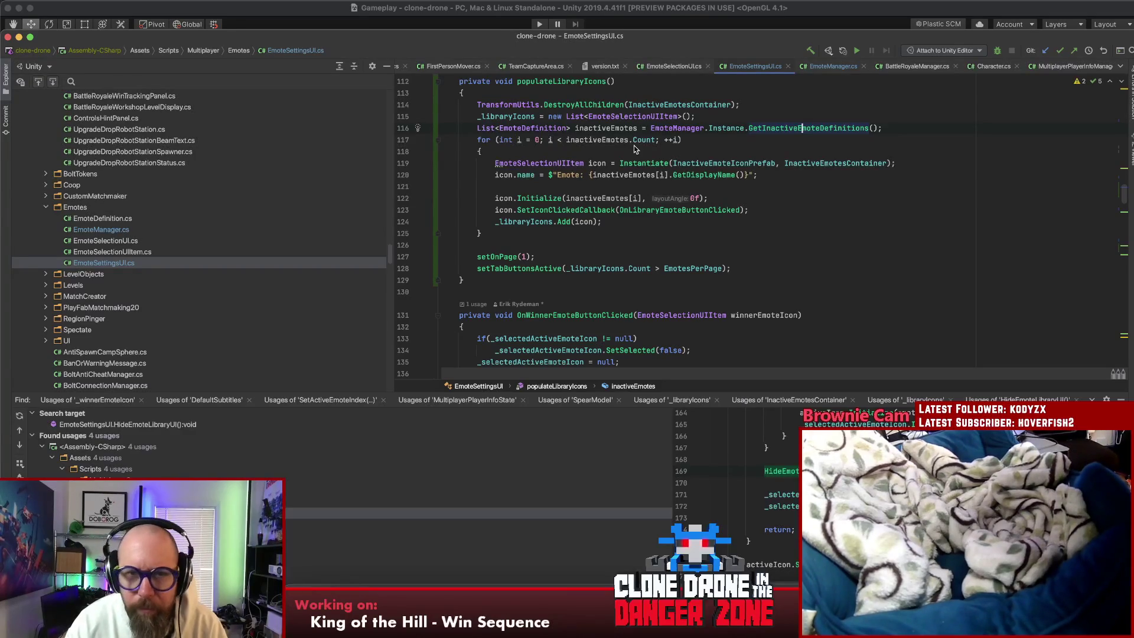
# Step: Rename GetAllSelectableEmoteDefinitions to GetAllVisibleEmoteDefinitions across the project
pyautogui.press('super+b')
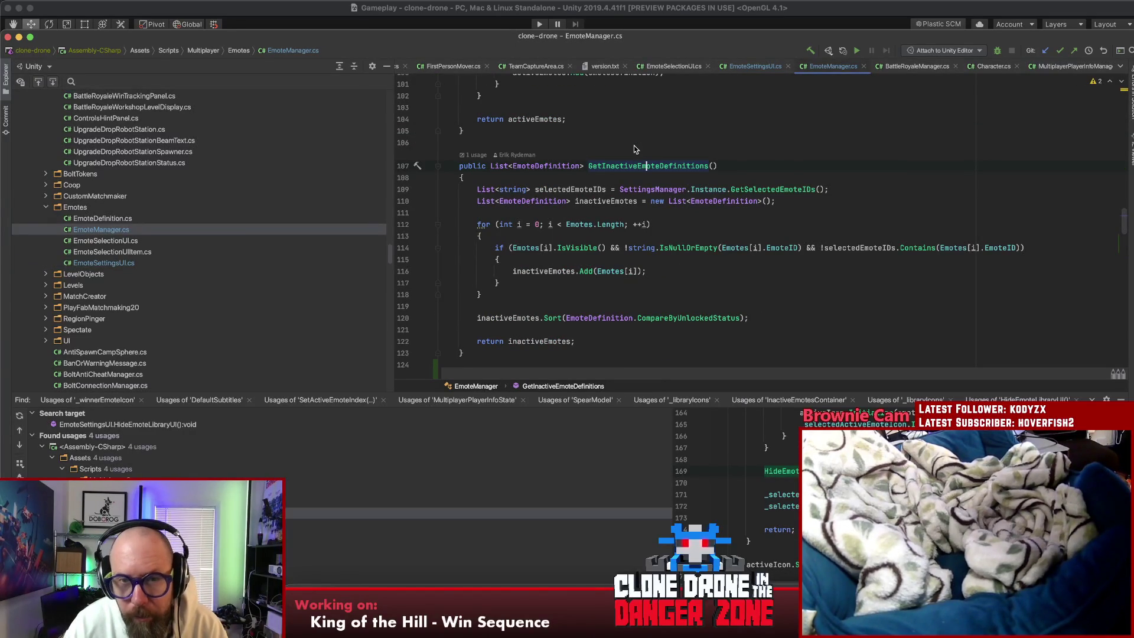
pyautogui.press('super+shift+BackSpace')
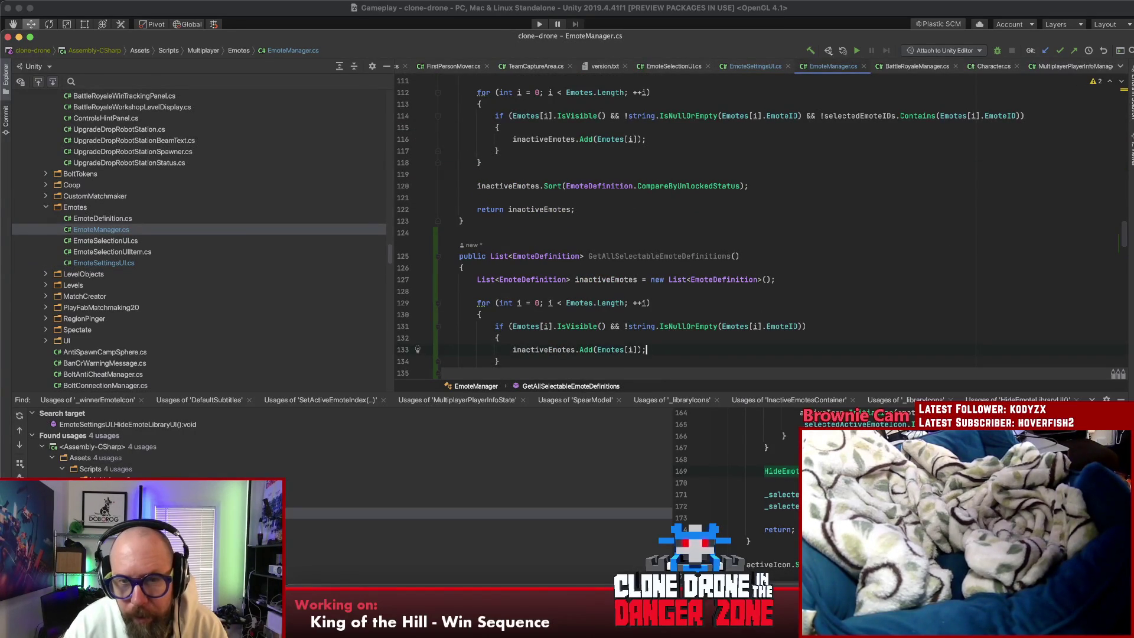
pyautogui.click(637, 257)
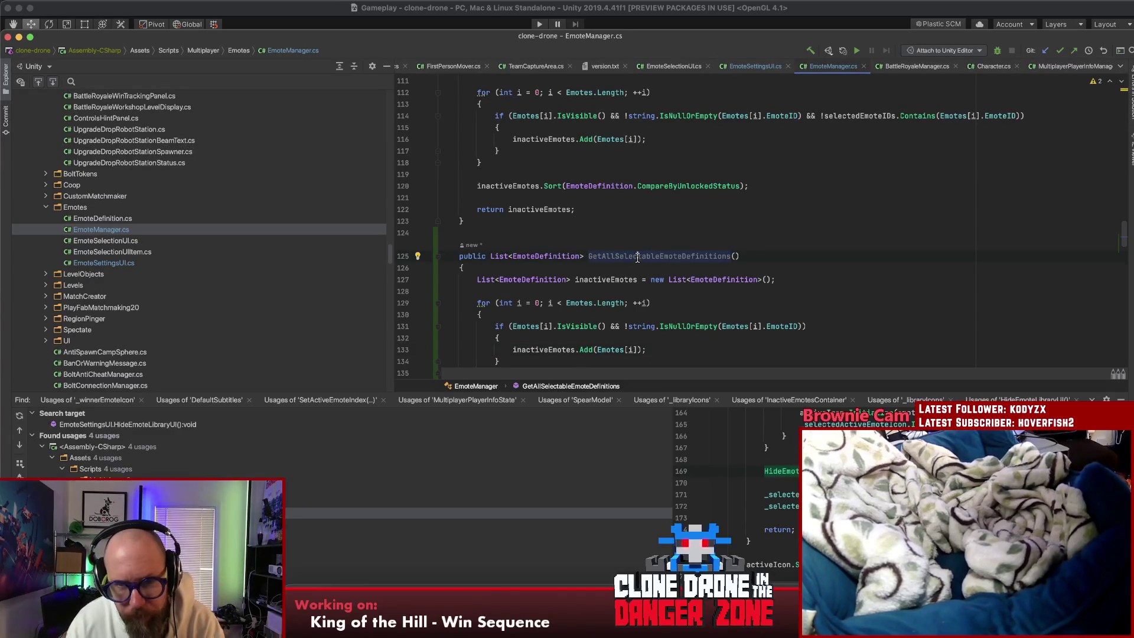
pyautogui.scroll(-3, 668, 257)
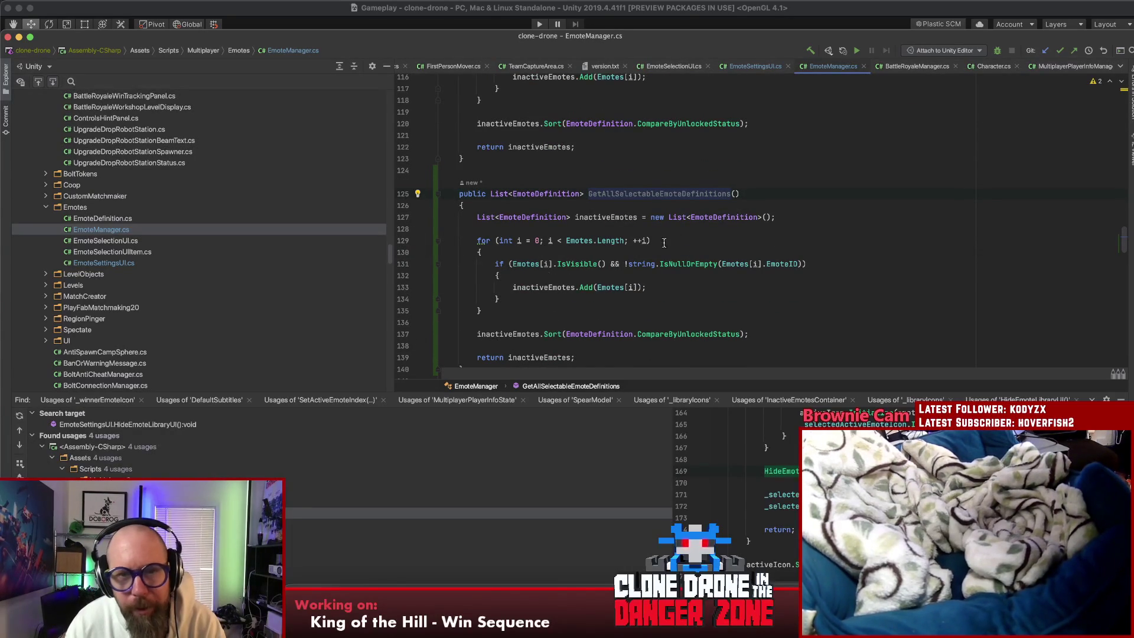
pyautogui.hotkey('shift', 'F6')
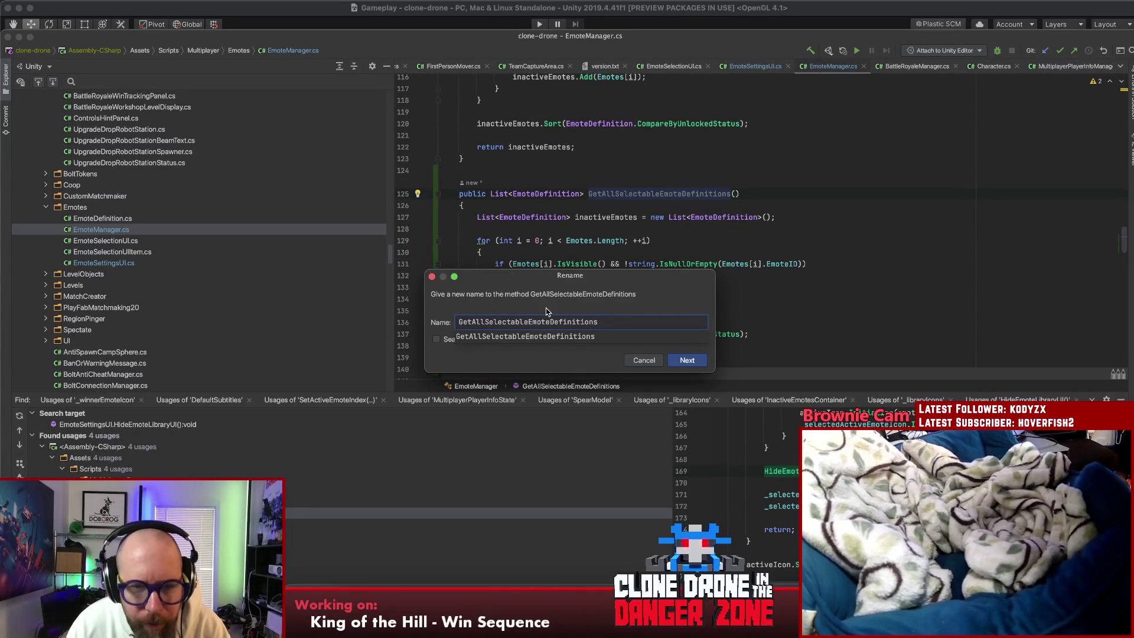
pyautogui.moveTo(528, 322); pyautogui.dragTo(484, 322)
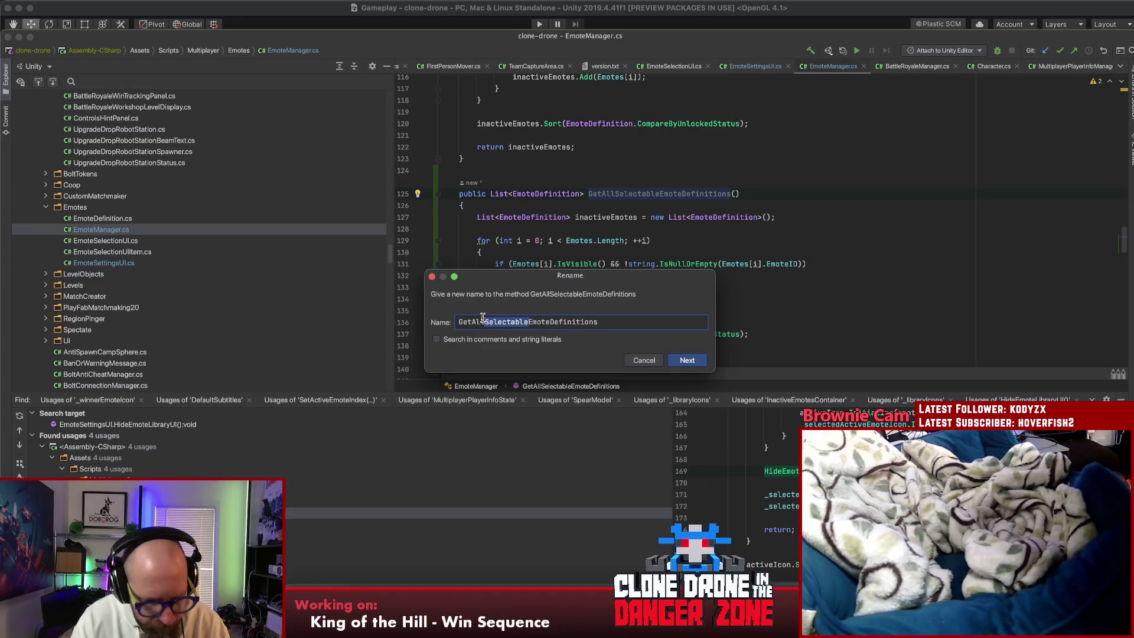
pyautogui.write('Visible')
pyautogui.press('End')
pyautogui.click(710, 301)
pyautogui.click(697, 361)
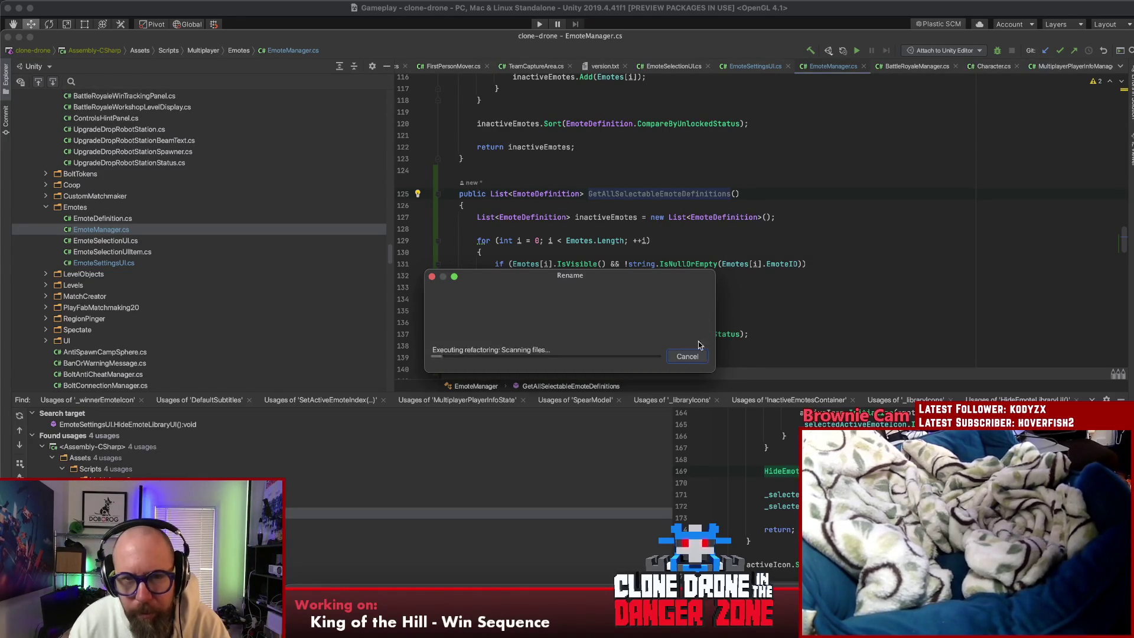
pyautogui.click(685, 251)
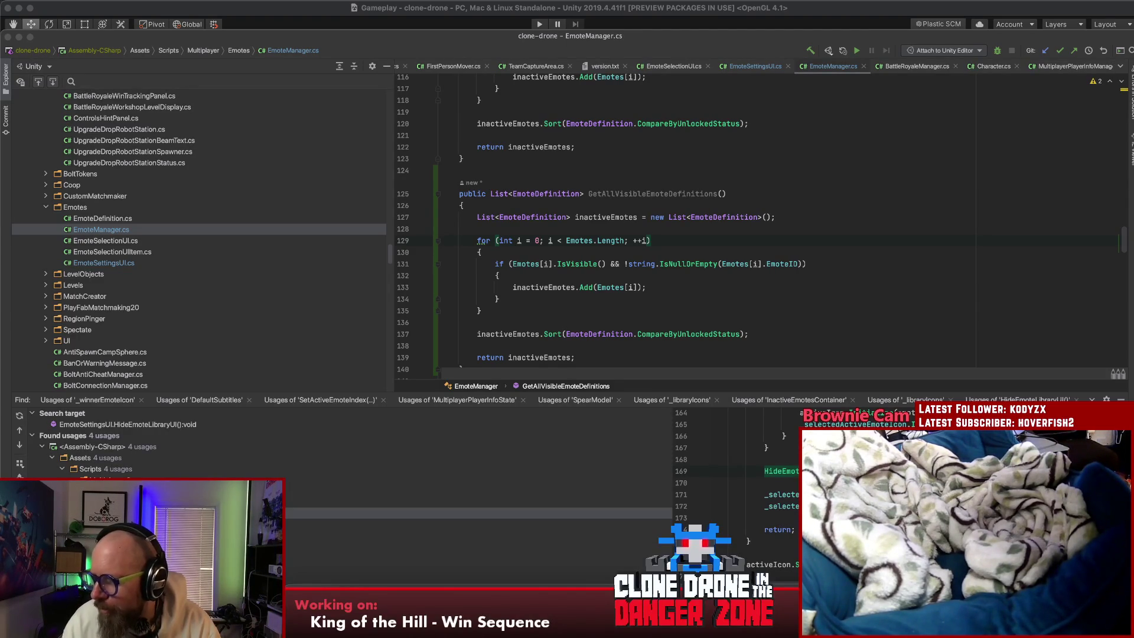
# Step: Open version.txt and select its version number 1.9.0.40
pyautogui.click(586, 322)
pyautogui.click(604, 67)
pyautogui.hotkey('shift', 'Home')
pyautogui.press('super+Tab')
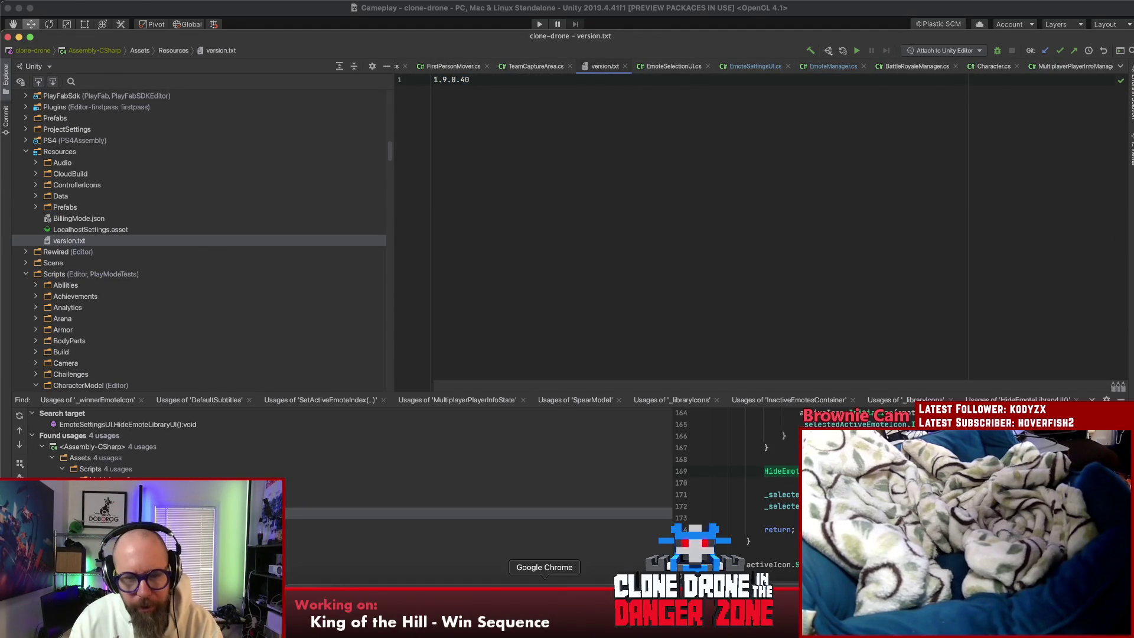
# Step: Check the running GitLab pipeline's deploy-stage jobs (steam-Upload, gameye), then return to Rider
pyautogui.click(544, 593)
pyautogui.click(118, 12)
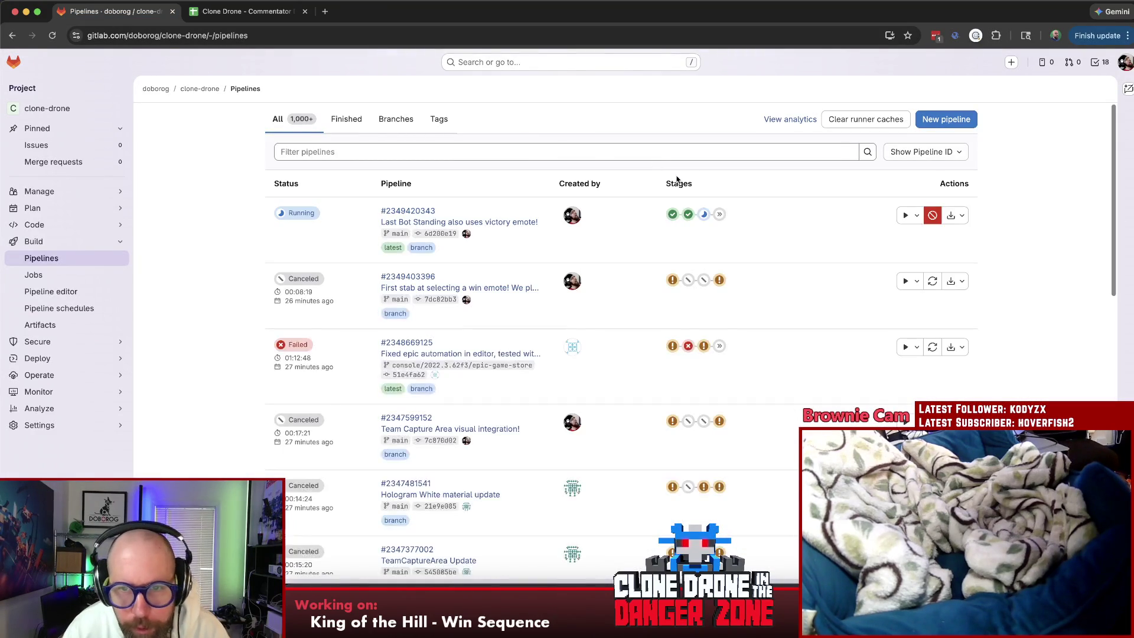
pyautogui.click(707, 218)
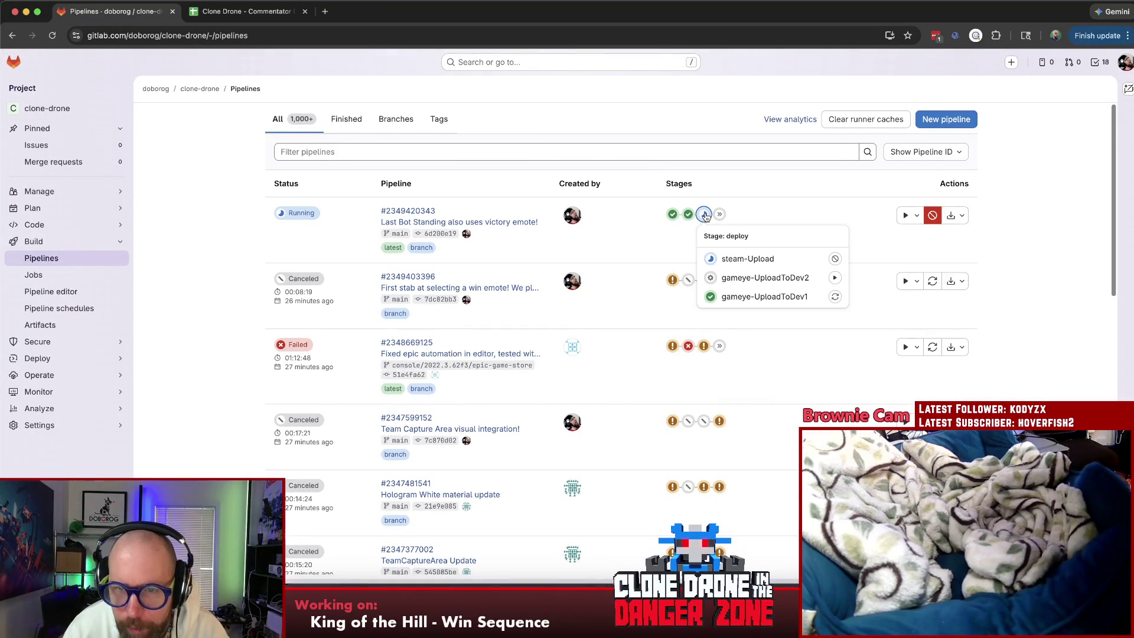
pyautogui.click(704, 215)
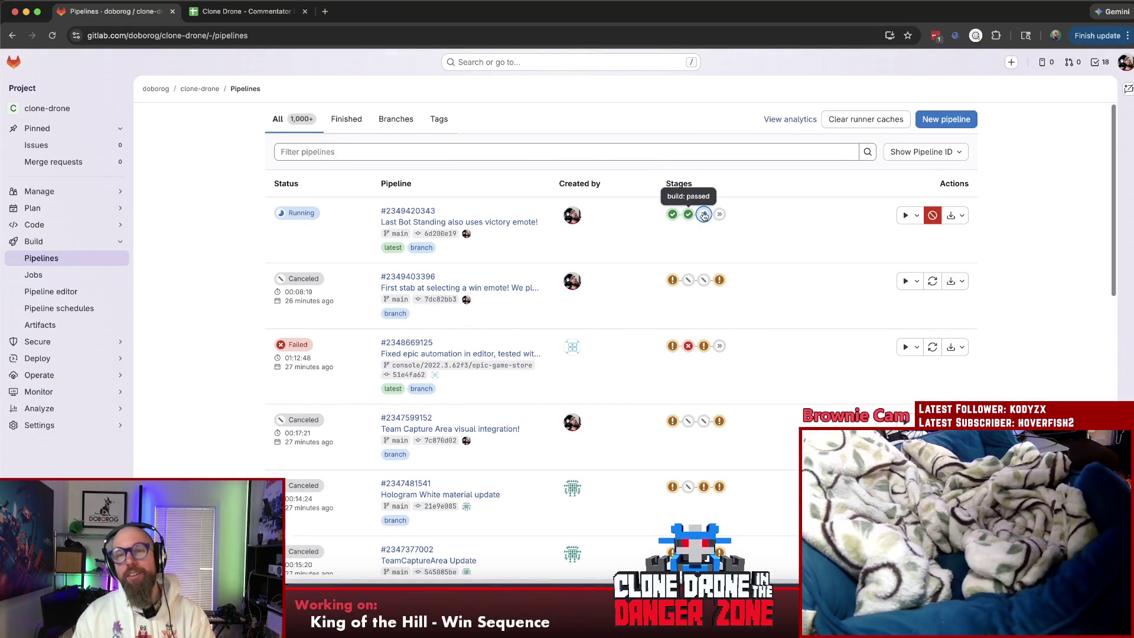
pyautogui.click(704, 215)
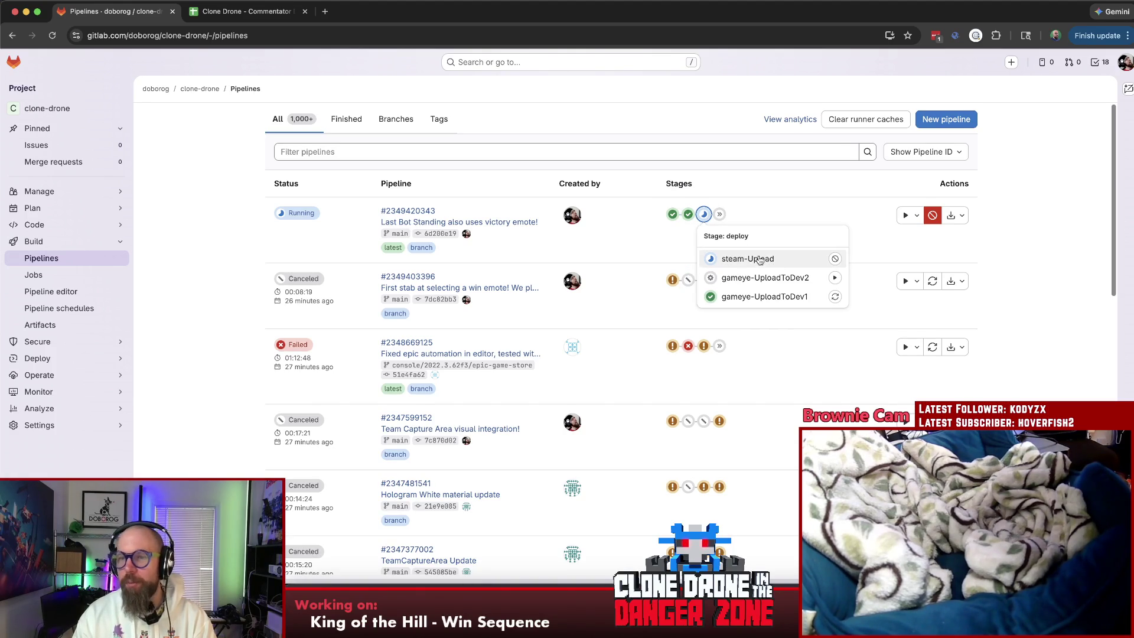
pyautogui.click(202, 240)
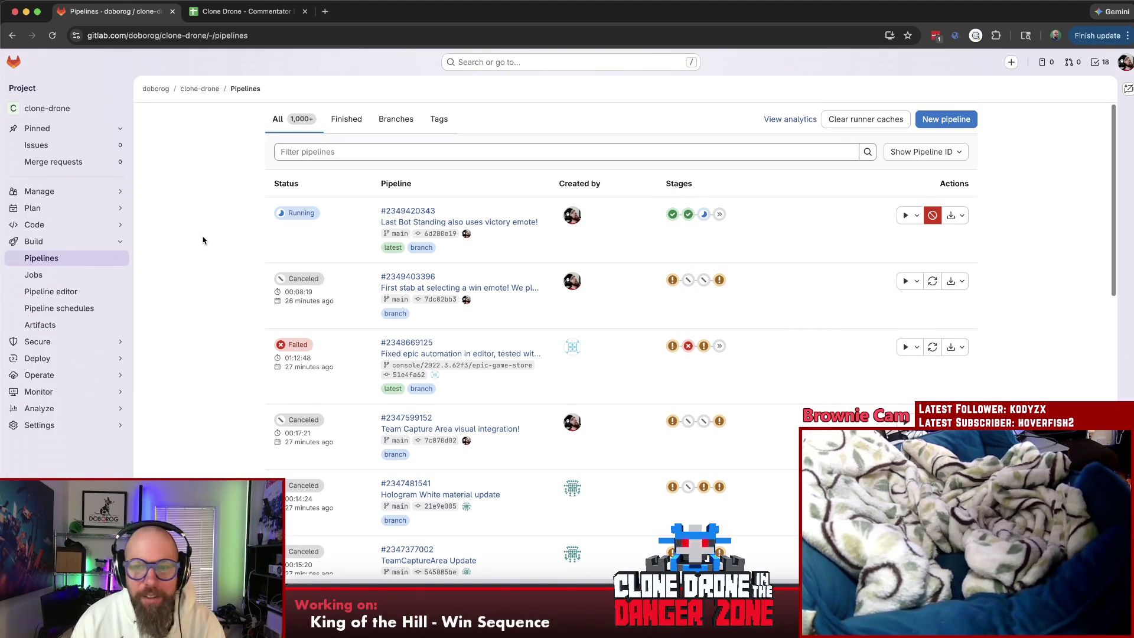
pyautogui.click(626, 623)
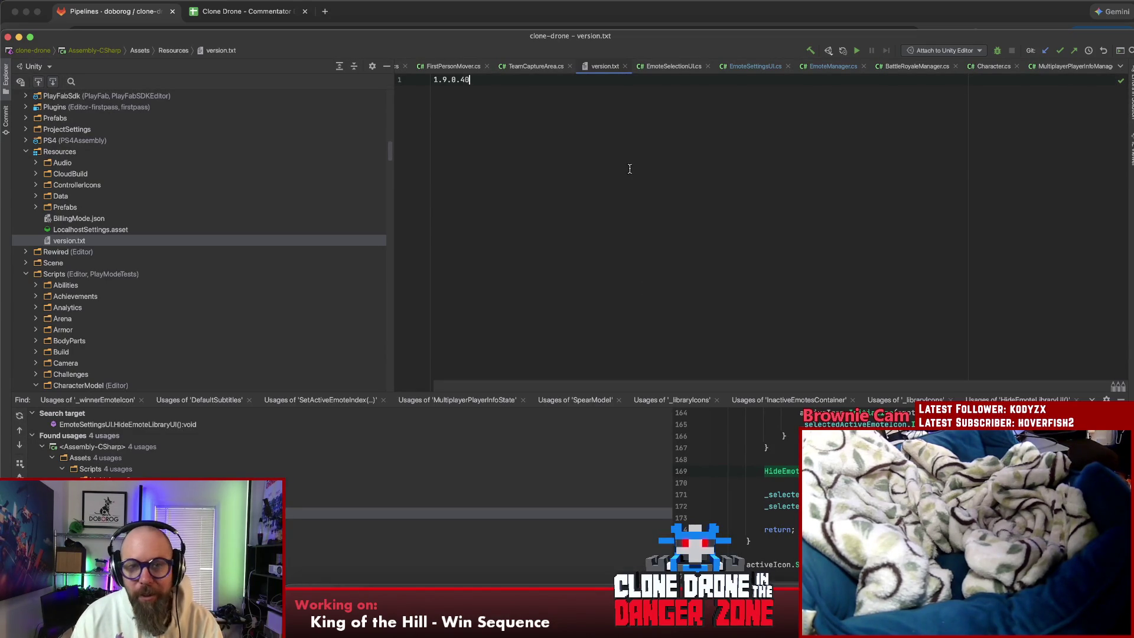
# Step: In EmoteSettingsUI.cs, make line 116 use _isSelectingWinnerEmote ? GetAllVisibleEmoteDefinitions : GetInactiveEmoteDefinitions
pyautogui.click(767, 68)
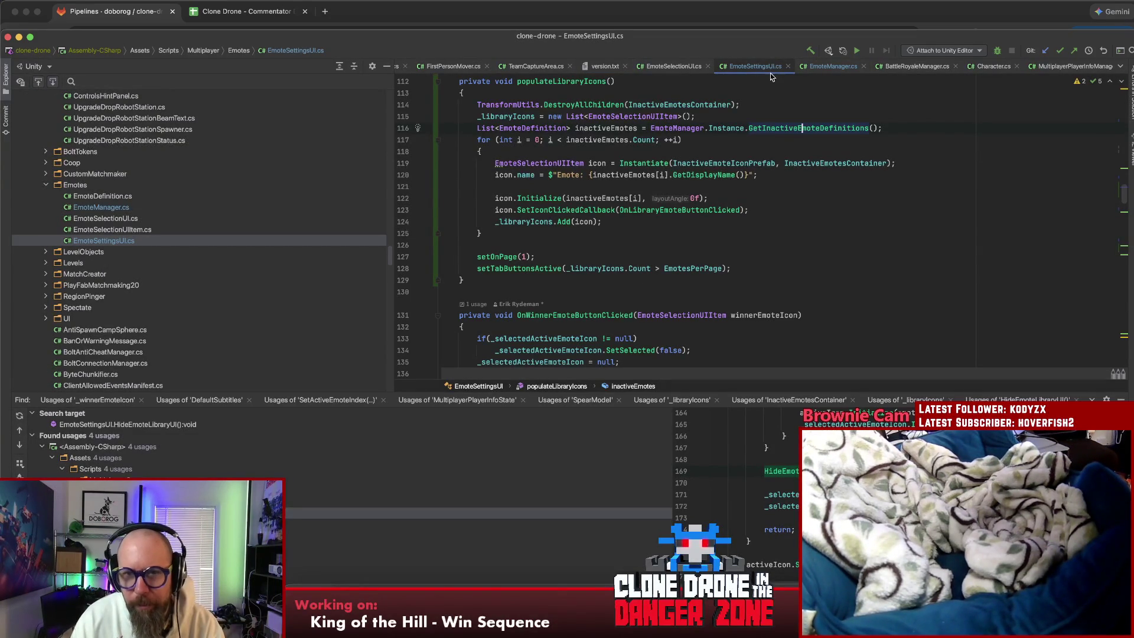
pyautogui.click(762, 108)
pyautogui.click(651, 128)
pyautogui.write('_isSelectingWinnerEmote ? EmoteManager.Instance.G')
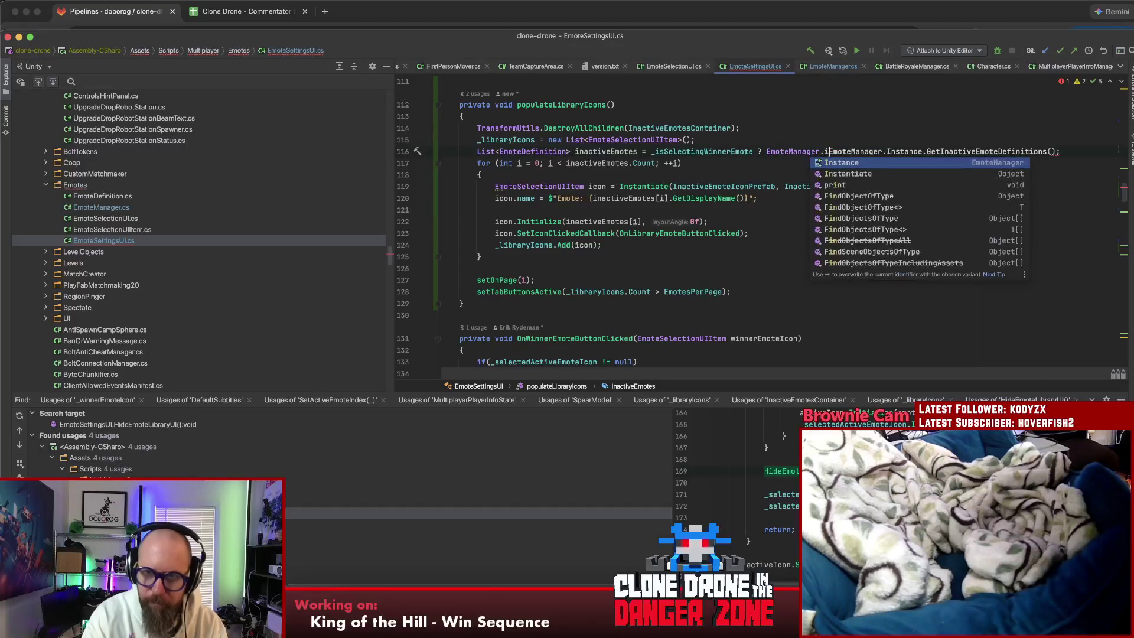
pyautogui.write('etAllVis')
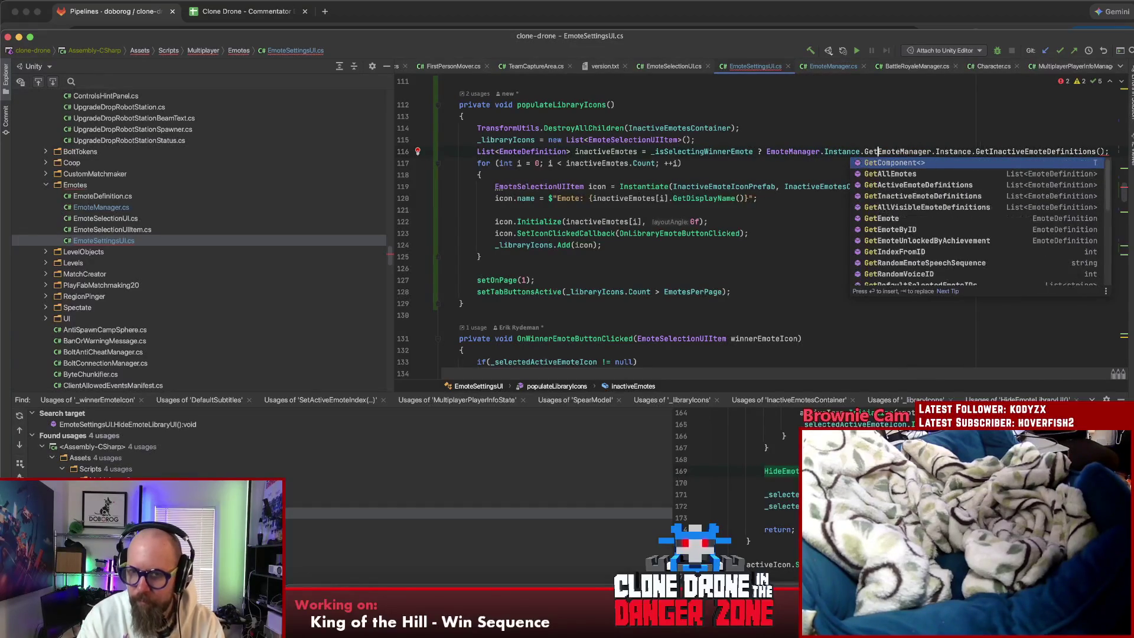
pyautogui.press('Return')
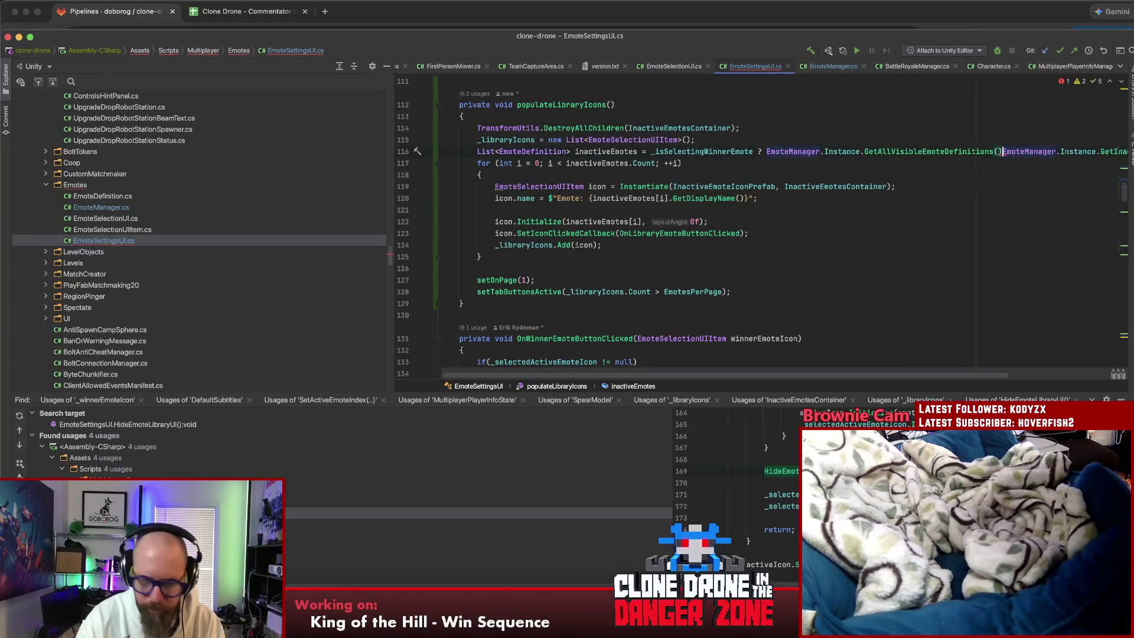
pyautogui.write(':')
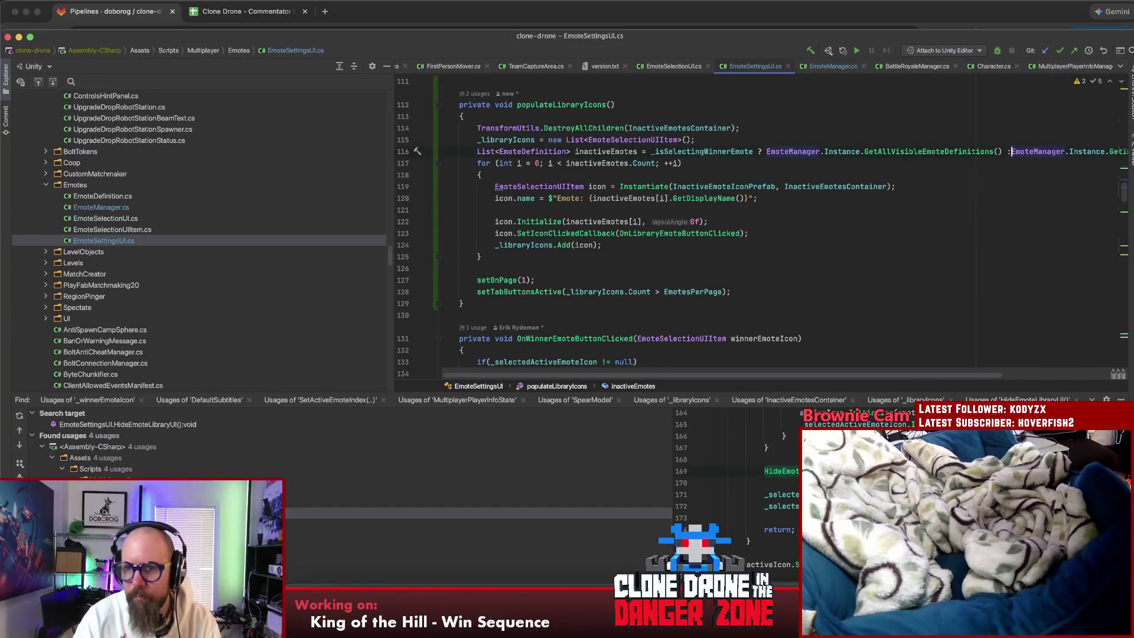
pyautogui.press('Return')
pyautogui.press('BackSpace')
pyautogui.press('BackSpace')
pyautogui.press('BackSpace')
pyautogui.press('Return')
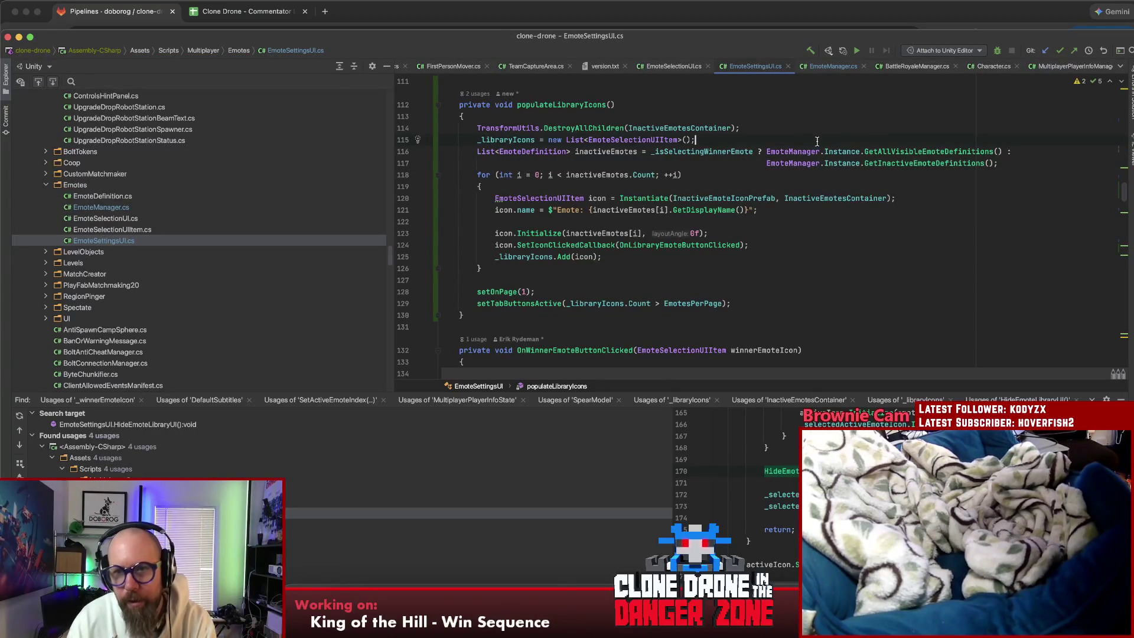
# Step: Rename the inactiveEmotes variable to libraryEmotes everywhere
pyautogui.click(601, 151)
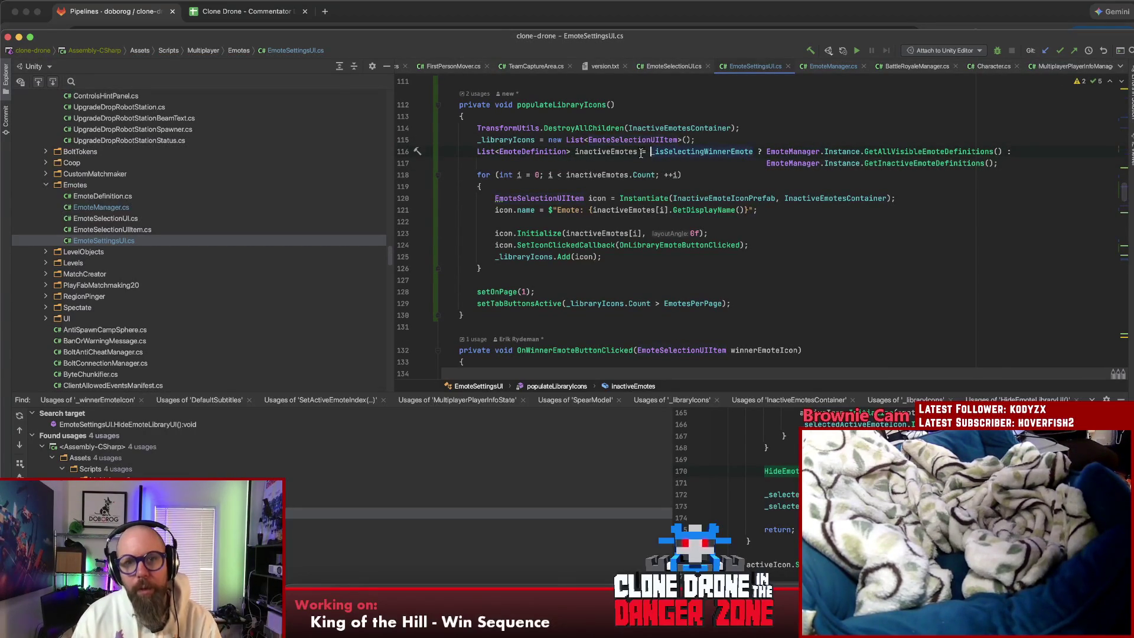
pyautogui.hotkey('shift', 'F6')
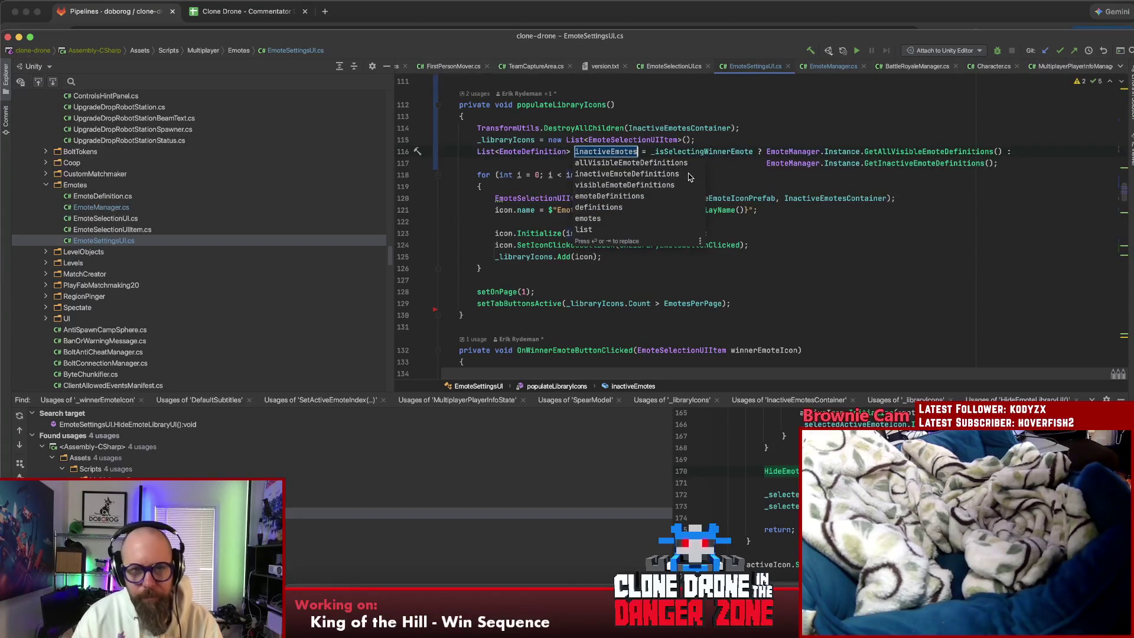
pyautogui.write('libraryEmot')
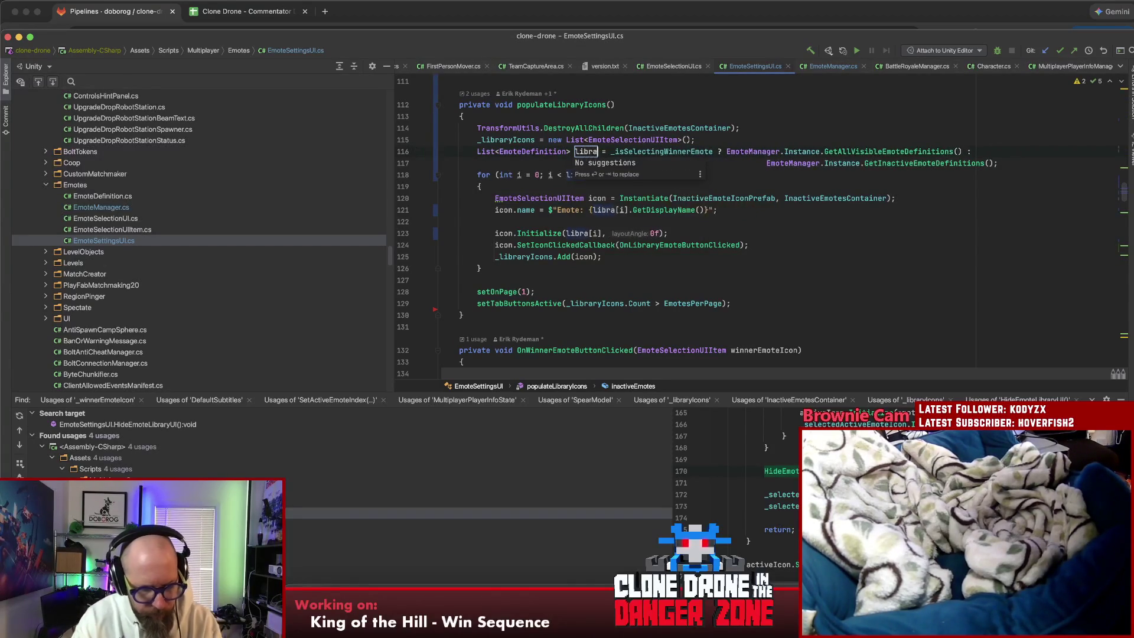
pyautogui.write('es')
pyautogui.press('Return')
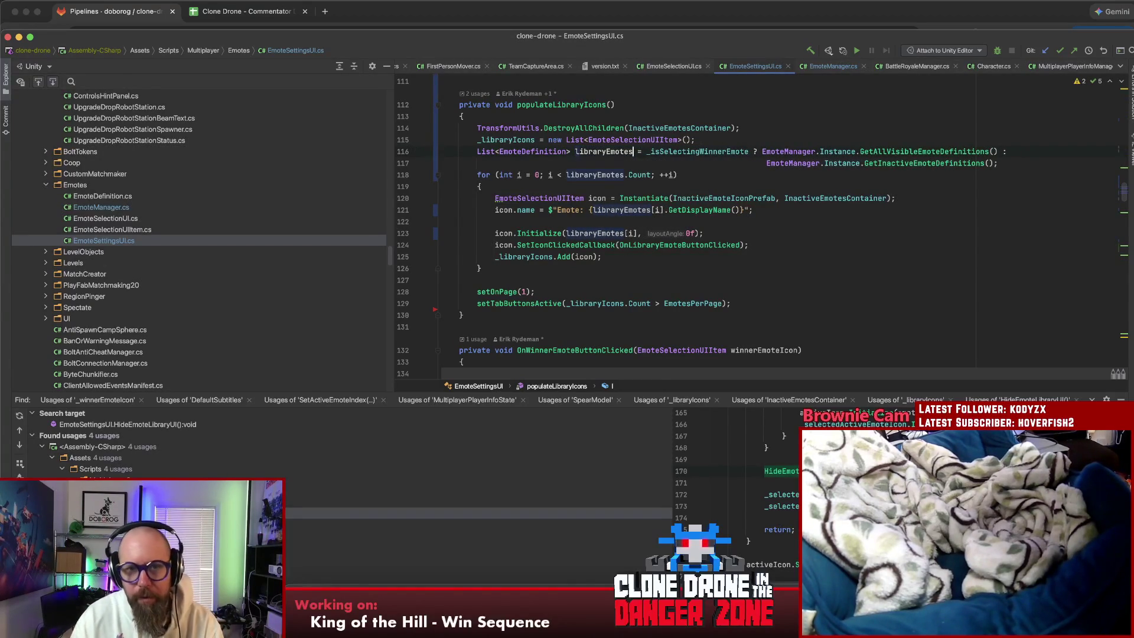
# Step: Review the loop and setOnPage usage of libraryEmotes, then switch back to Unity
pyautogui.click(687, 175)
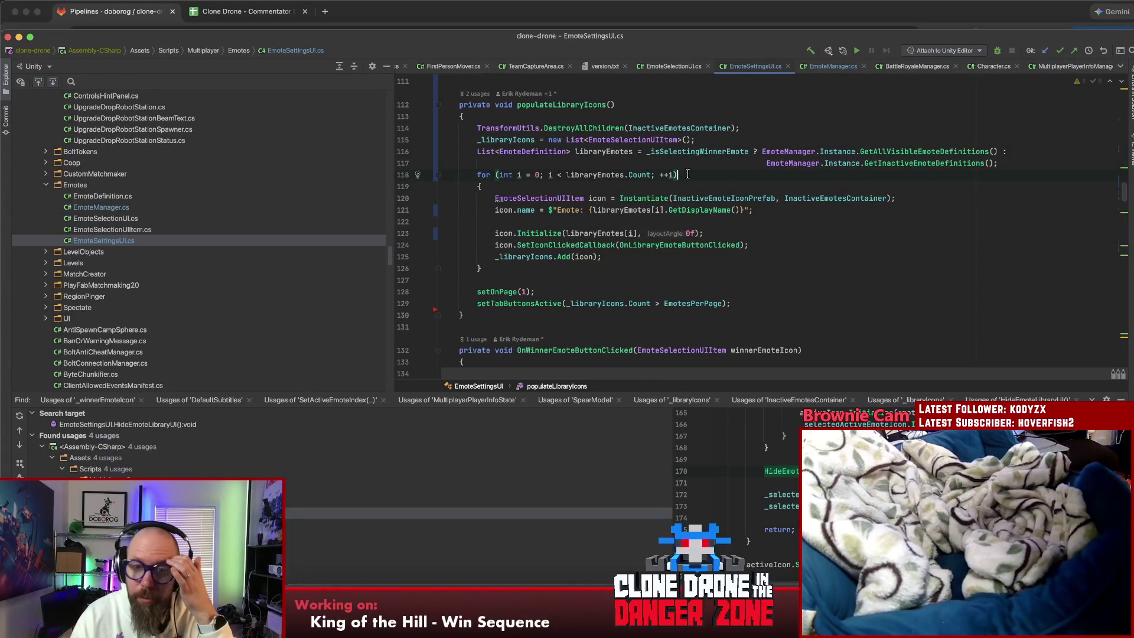
pyautogui.click(612, 151)
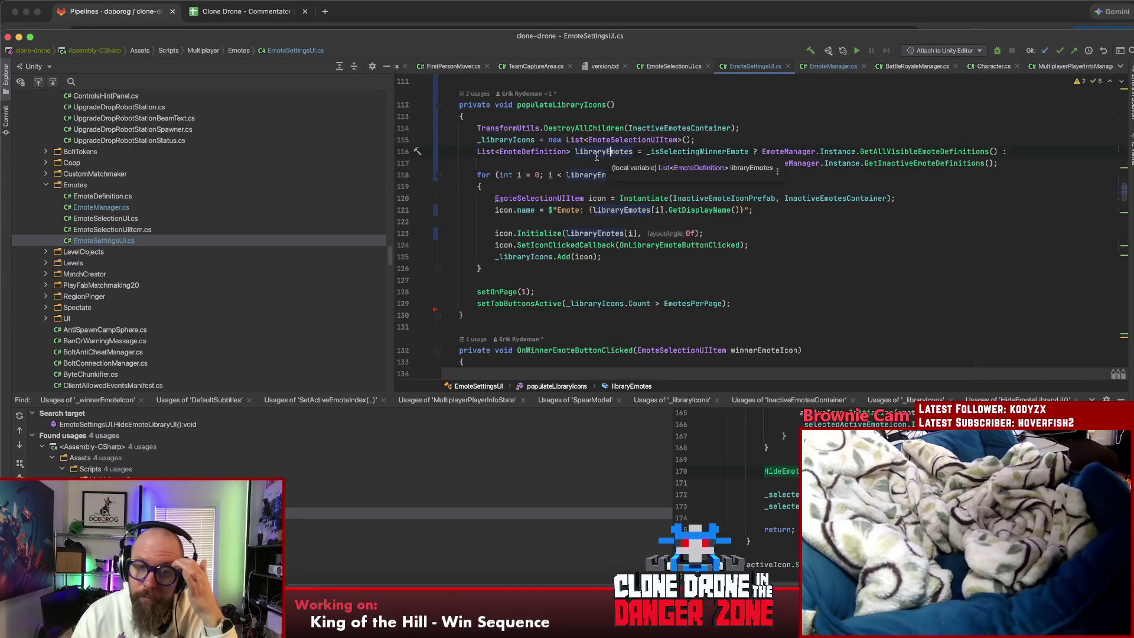
pyautogui.click(739, 234)
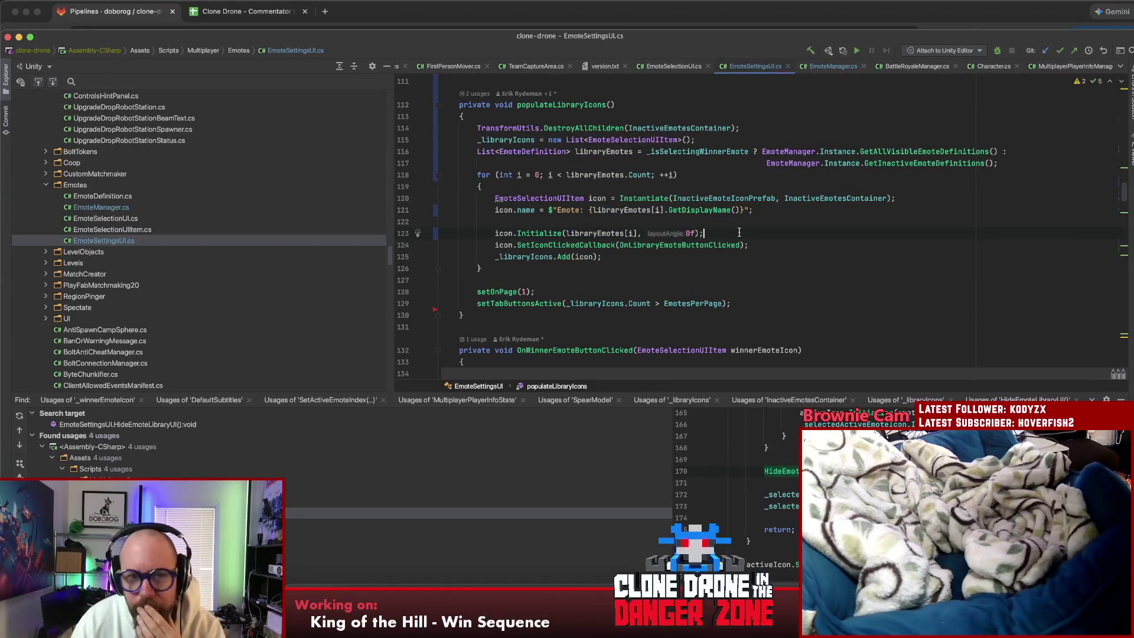
pyautogui.keyDown('super'); pyautogui.click(486, 293); pyautogui.keyUp('super')
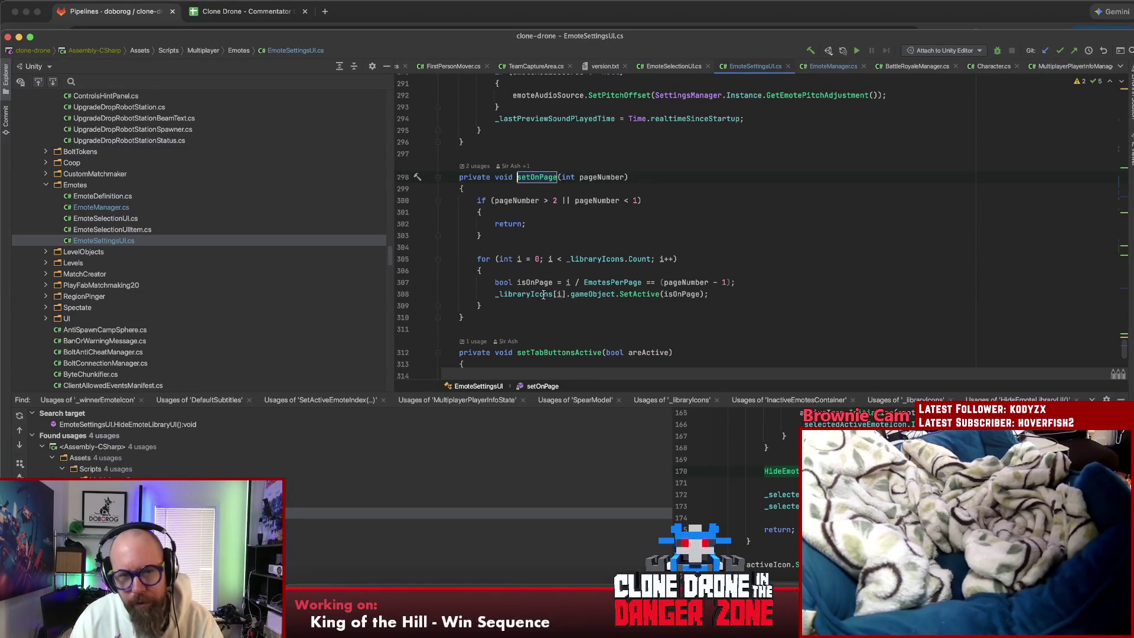
pyautogui.press('super+bracketleft')
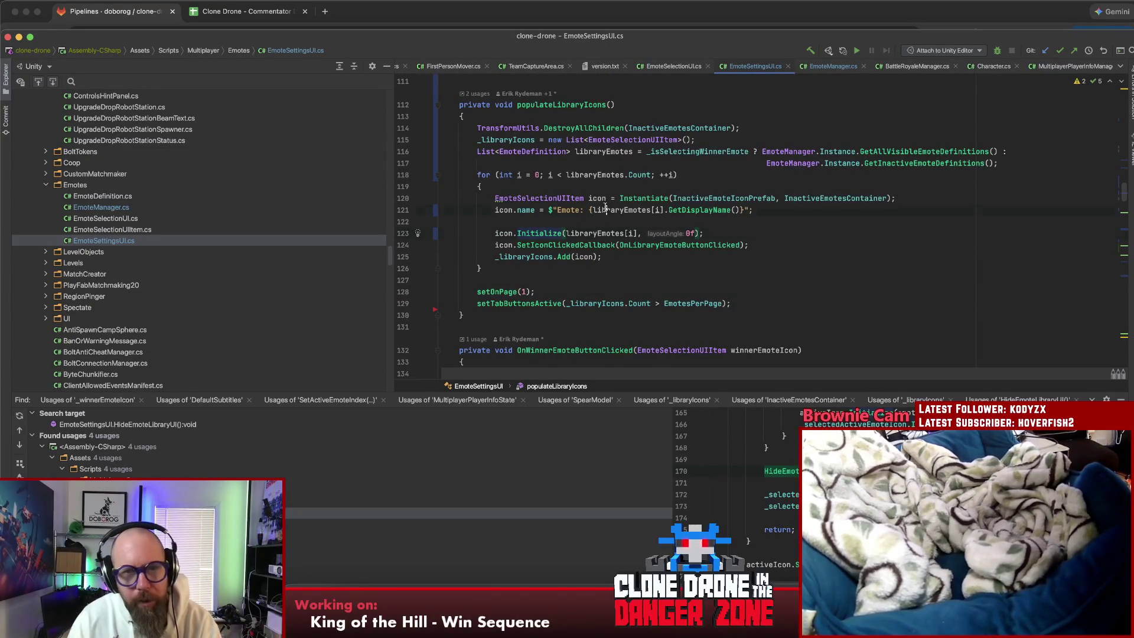
pyautogui.click(481, 186)
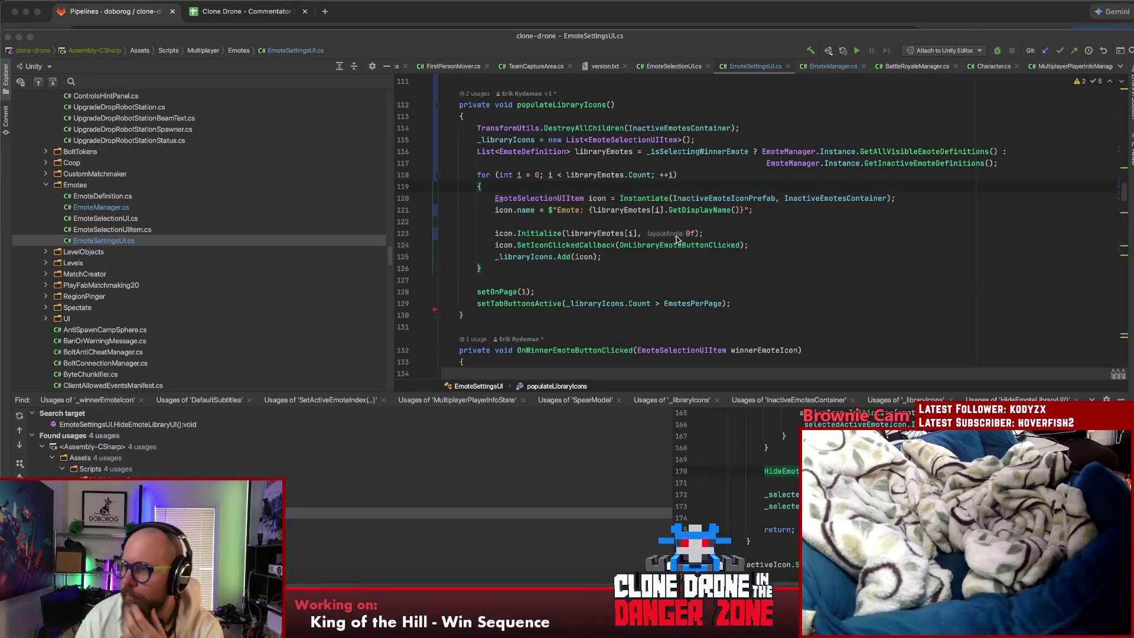
pyautogui.press('super+Tab')
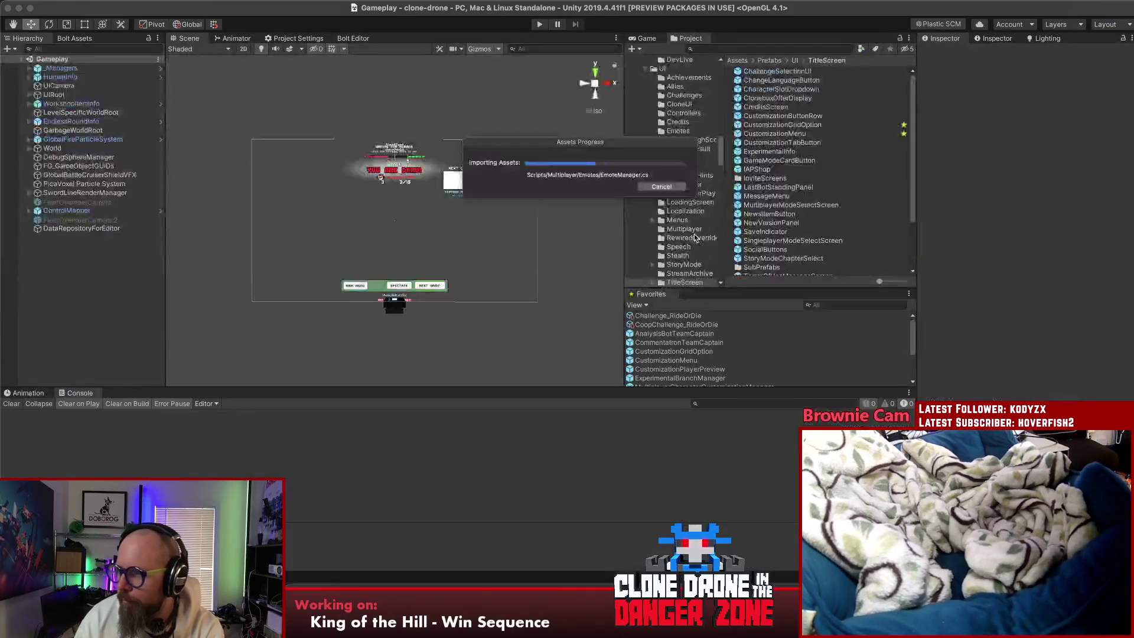
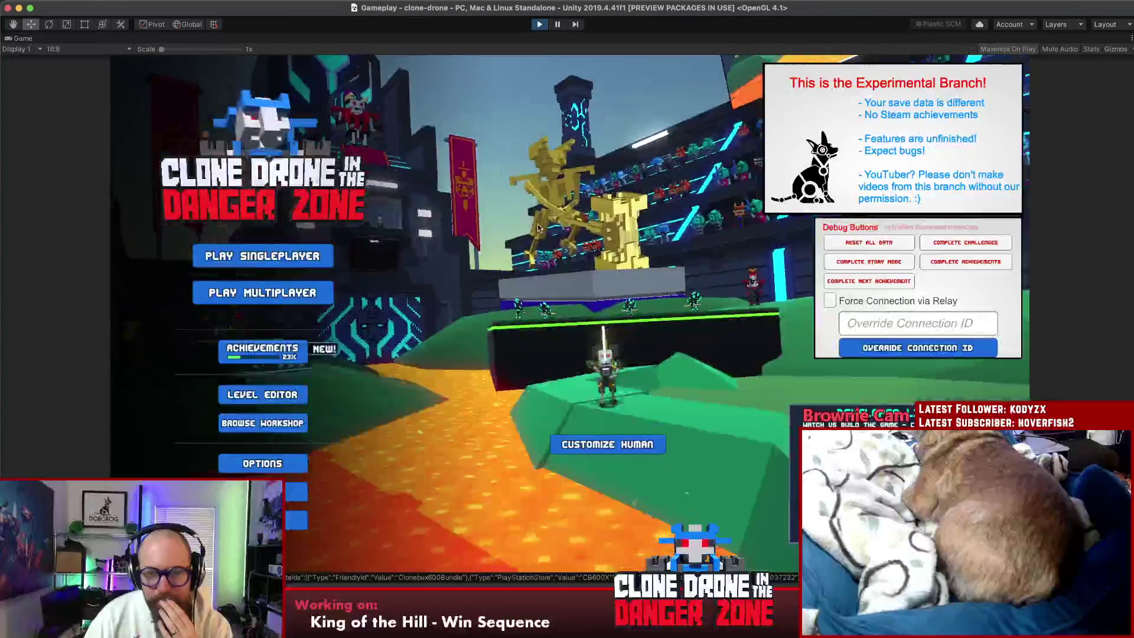
# Step: In Customize Human's emote setup, preview the win-game emote and set it to Let's Try Our Best
pyautogui.click(578, 427)
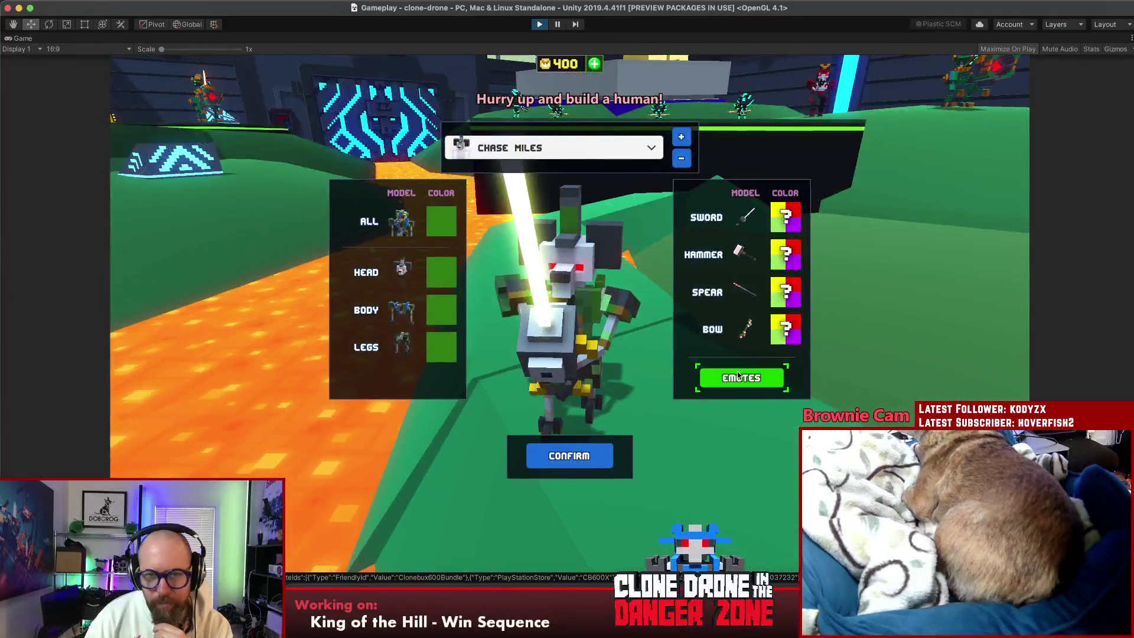
pyautogui.click(738, 376)
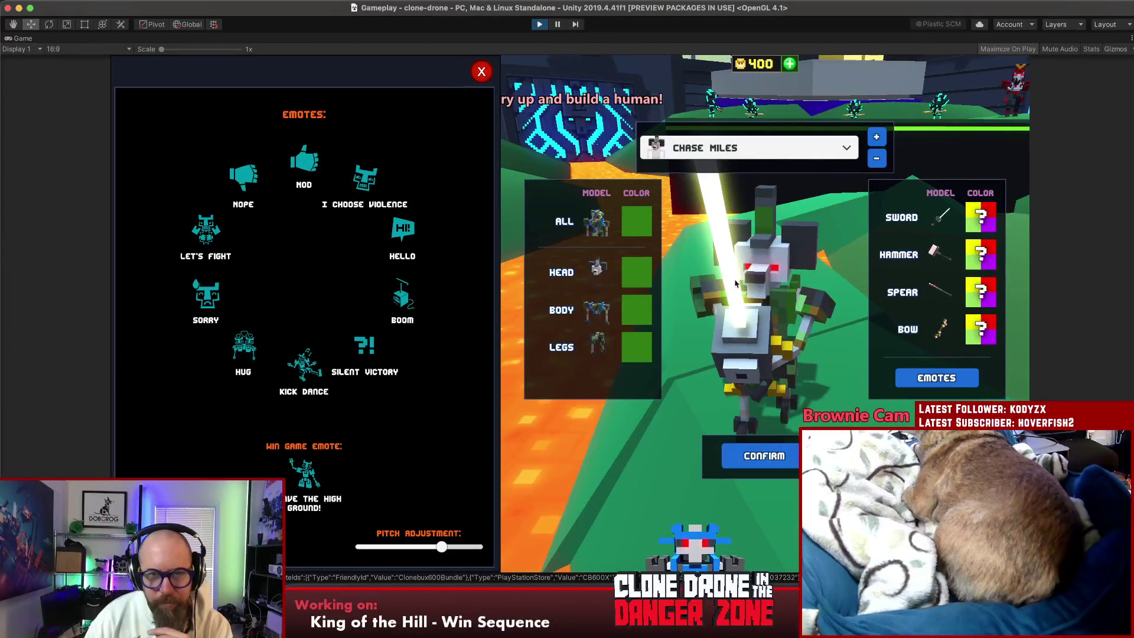
pyautogui.click(303, 369)
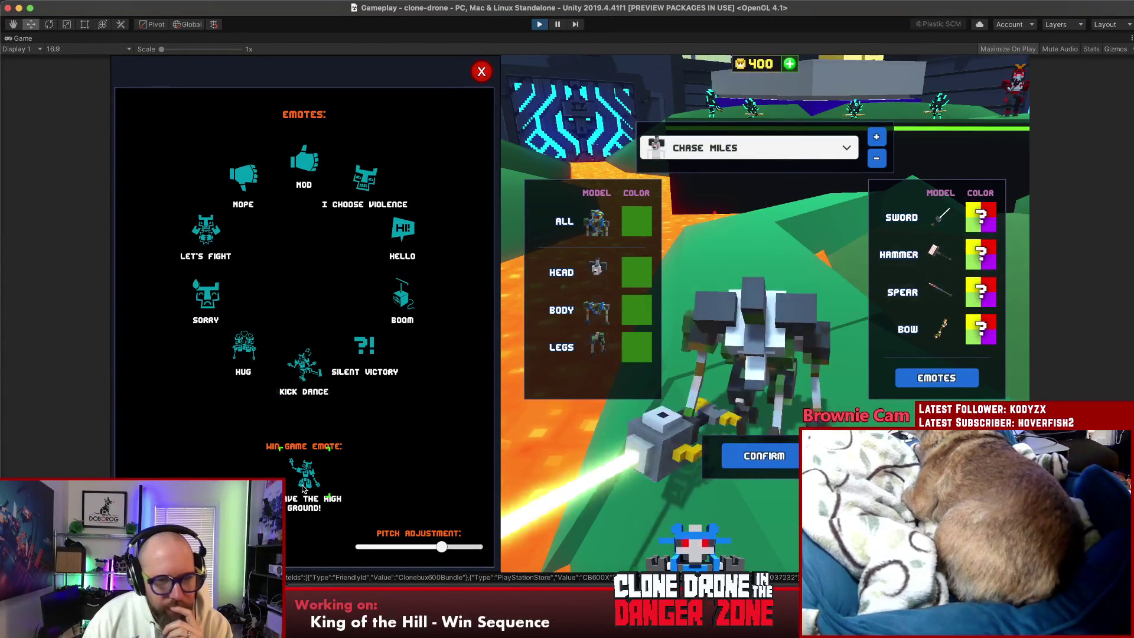
pyautogui.click(306, 482)
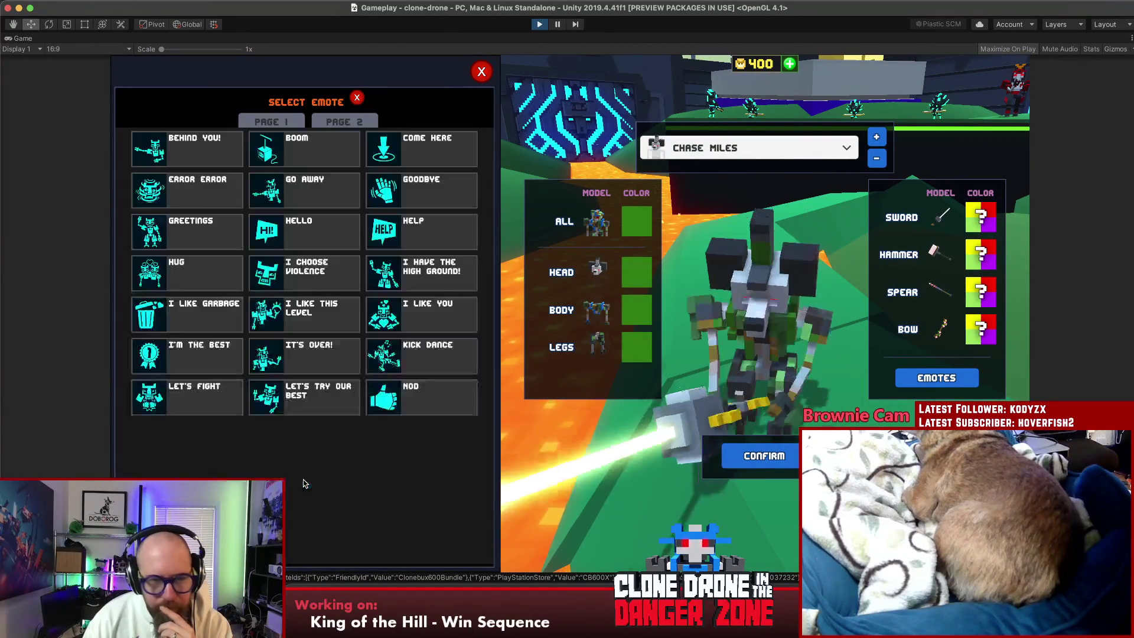
pyautogui.click(298, 399)
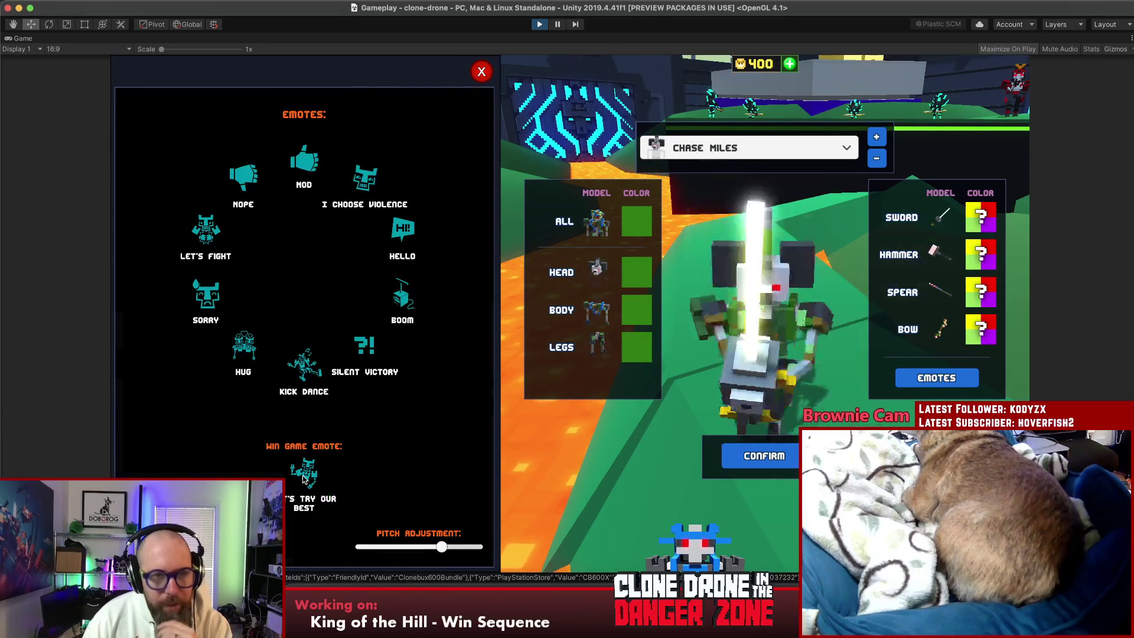
# Step: Change the win-game emote to Boom, then to Silent Victory from page 2
pyautogui.click(304, 480)
pyautogui.click(306, 158)
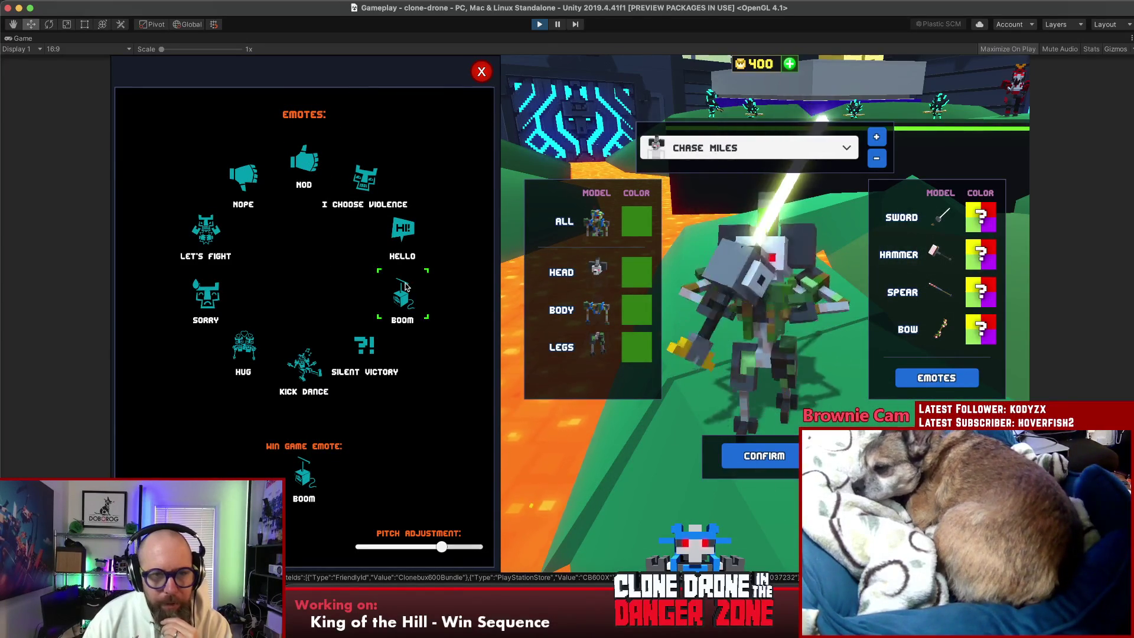
pyautogui.click(318, 471)
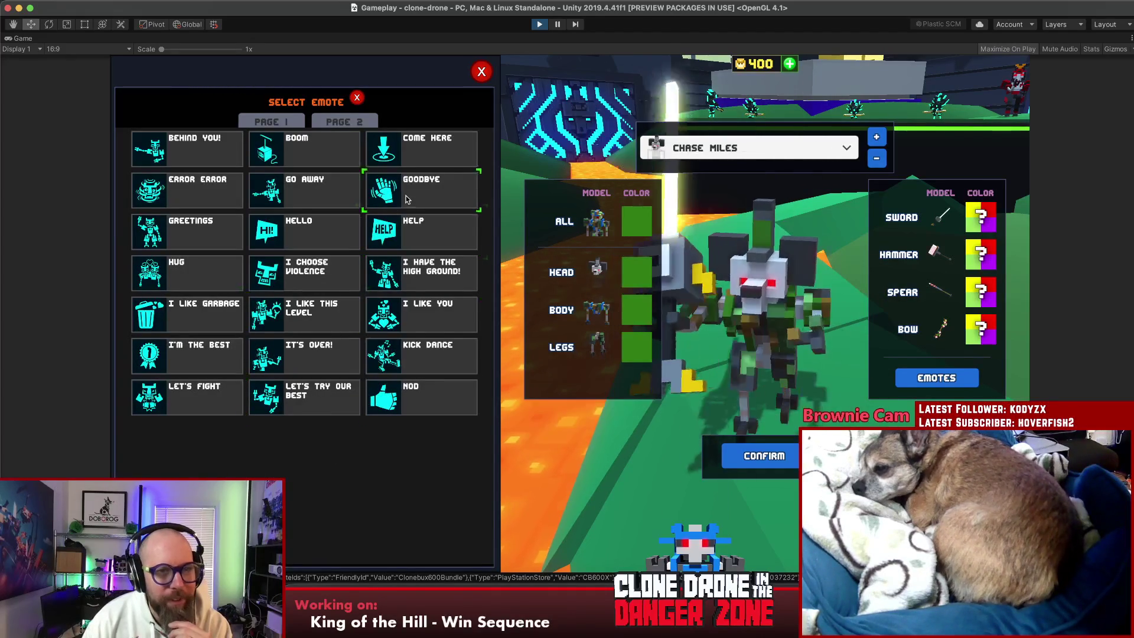
pyautogui.click(334, 124)
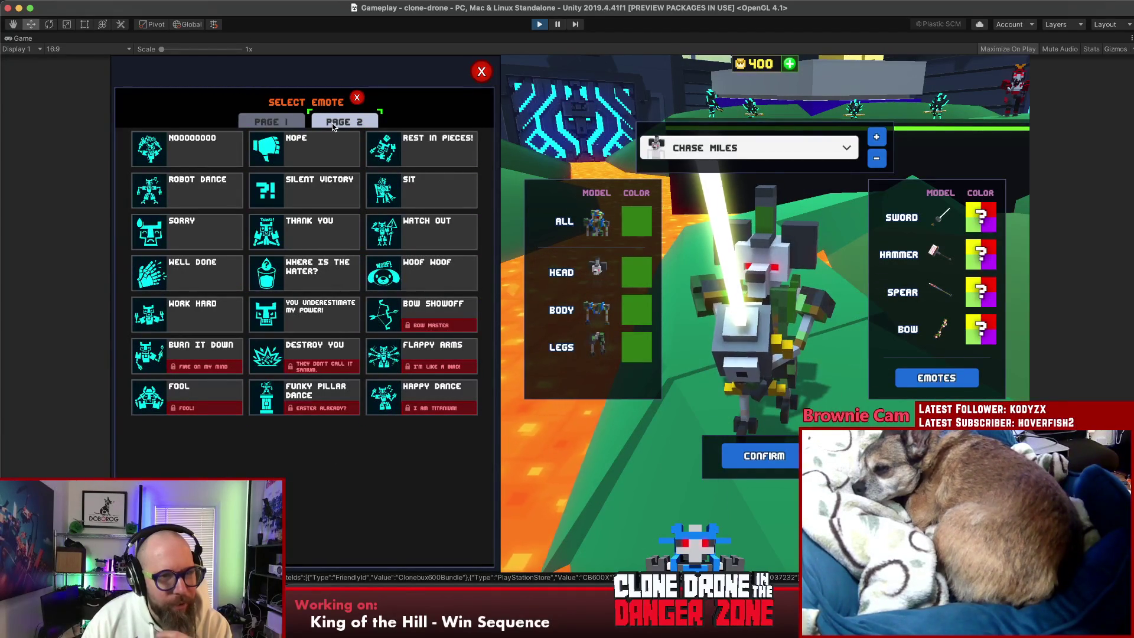
pyautogui.click(317, 175)
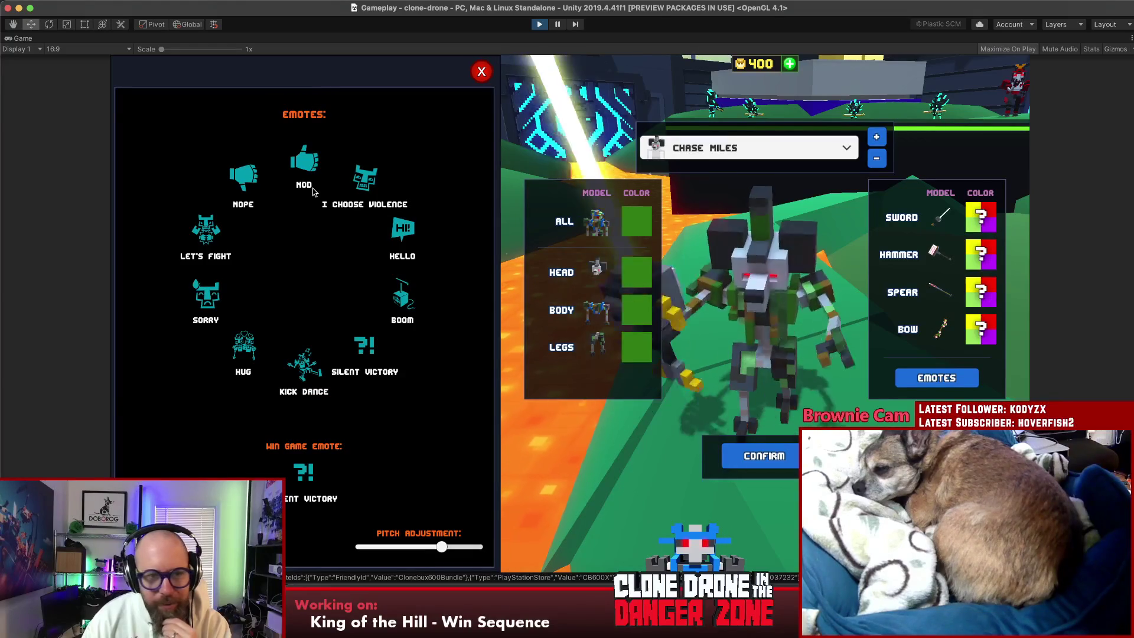
# Step: Open the choices for the Silent Victory wheel slot and browse back to page 1
pyautogui.click(362, 351)
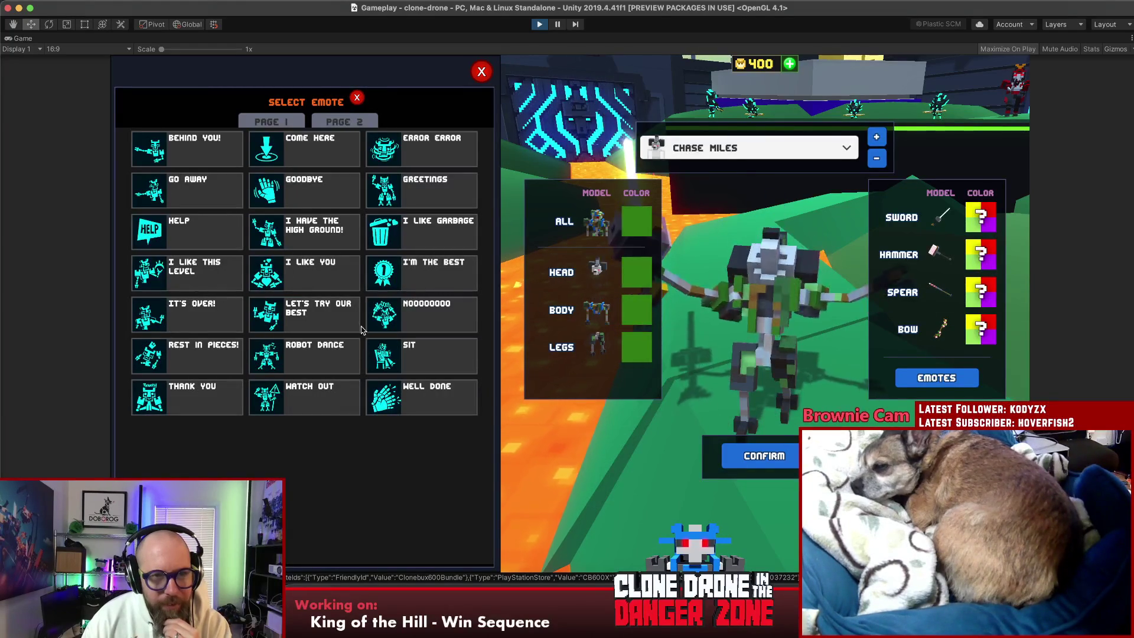
pyautogui.click(330, 126)
pyautogui.click(260, 126)
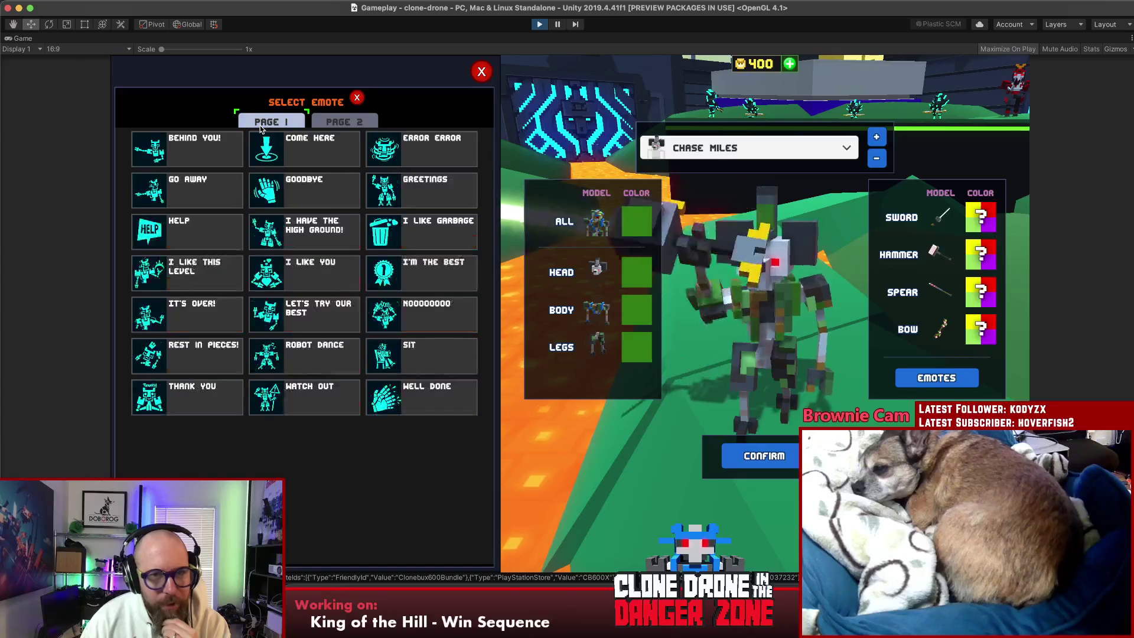
# Step: Put I Like Garbage on the emote wheel in place of Silent Victory
pyautogui.click(412, 253)
pyautogui.click(408, 236)
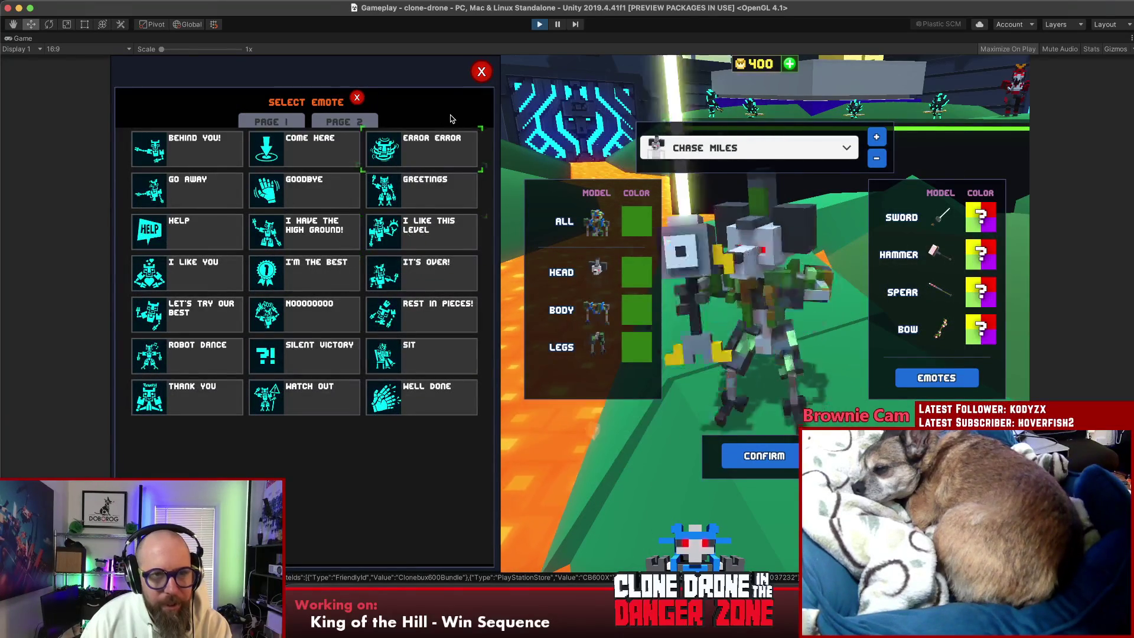
pyautogui.click(358, 98)
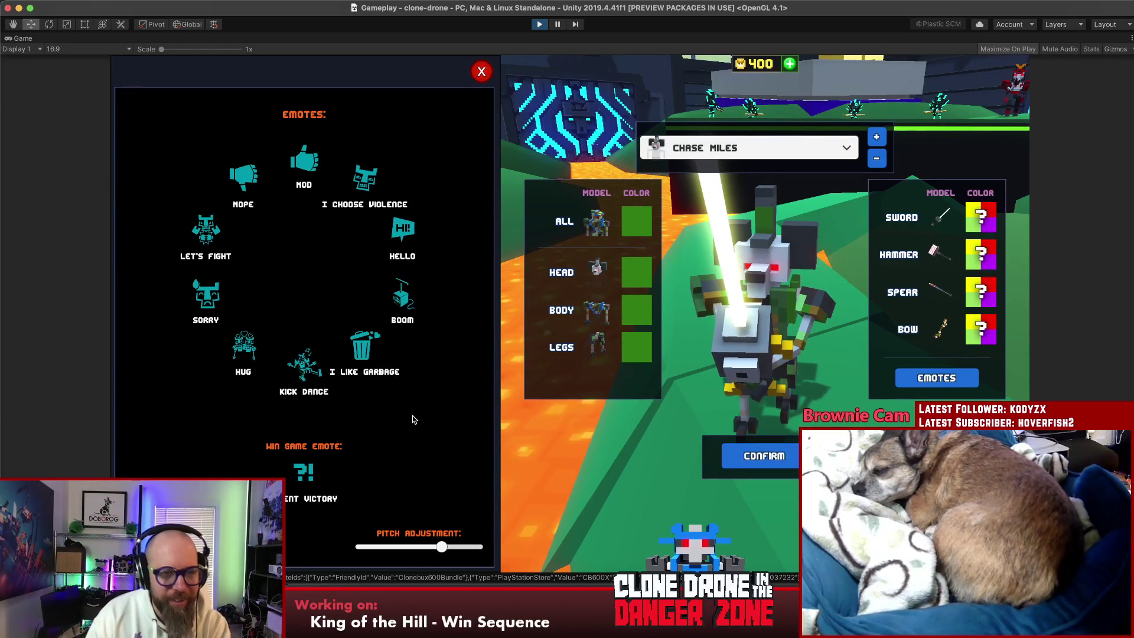
# Step: Set Error Error as the win-game emote and confirm the customization
pyautogui.click(306, 470)
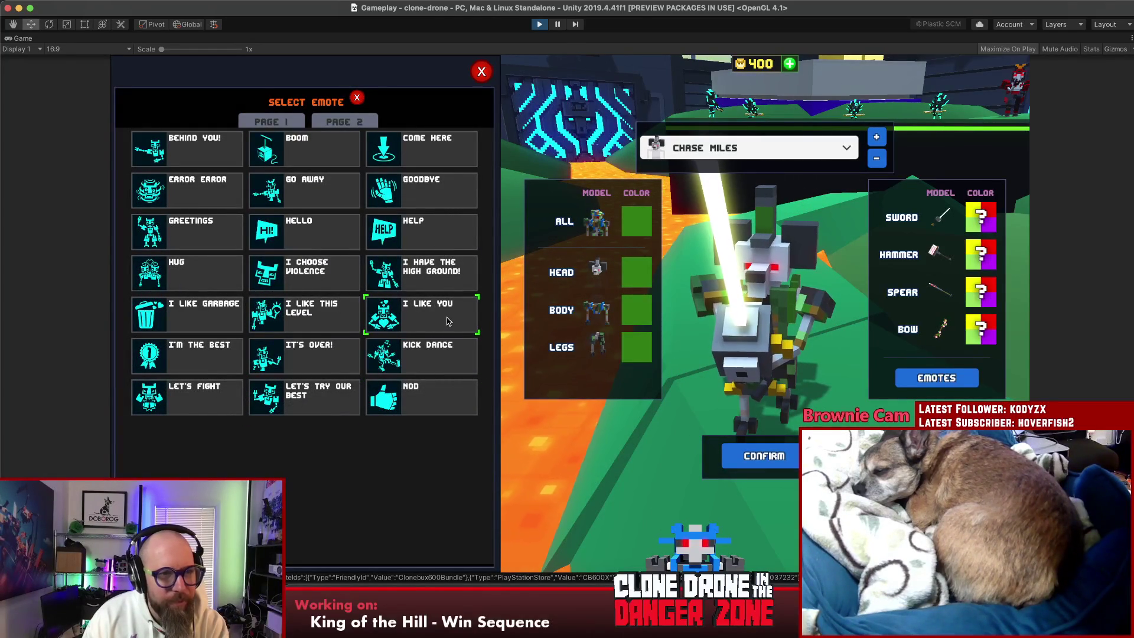
pyautogui.click(207, 203)
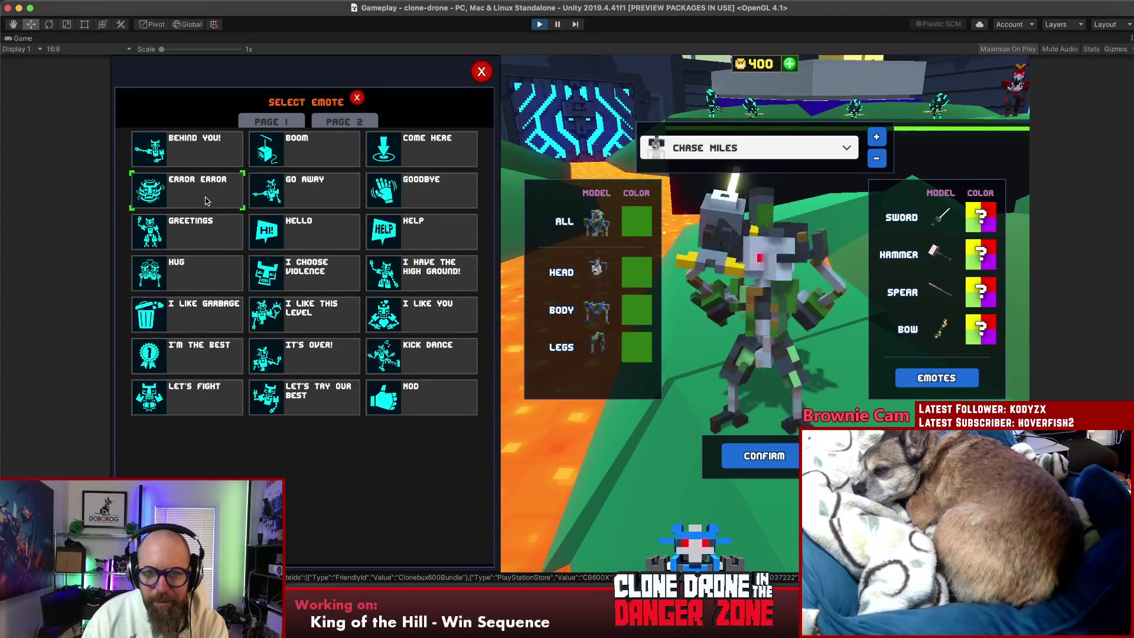
pyautogui.click(206, 201)
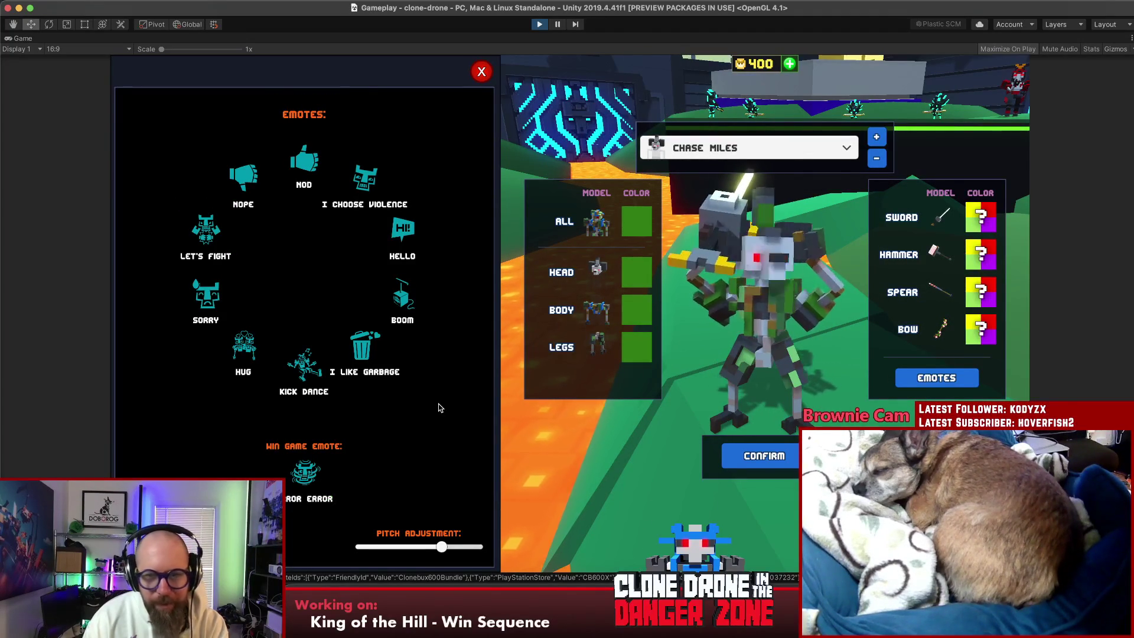
pyautogui.click(766, 457)
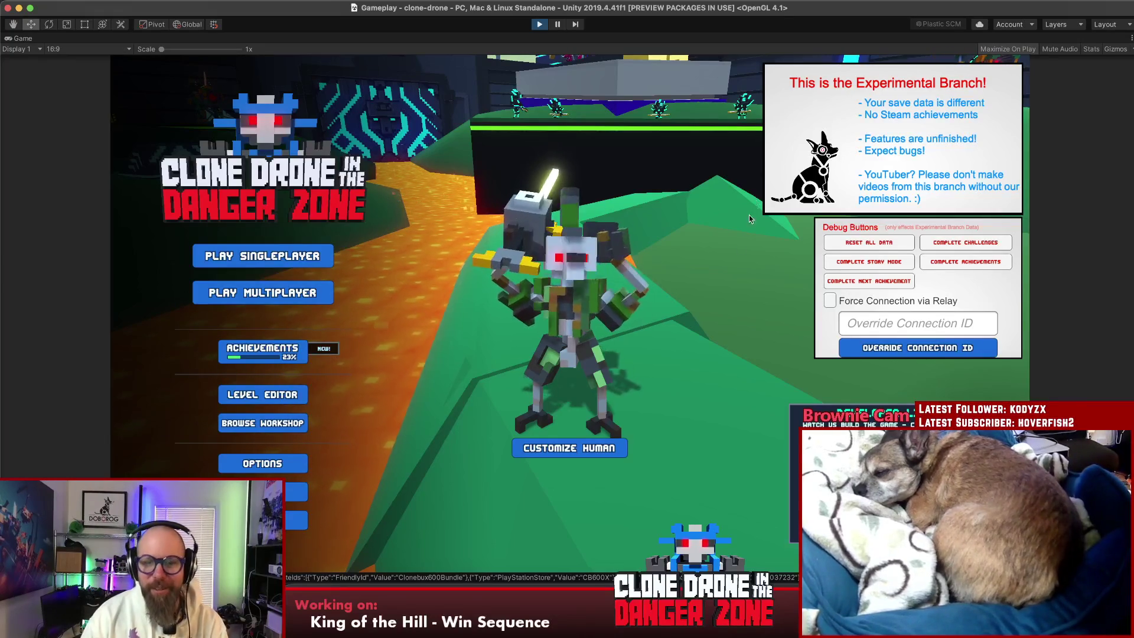
# Step: Switch to the GitLab pipelines page in Chrome
pyautogui.click(545, 596)
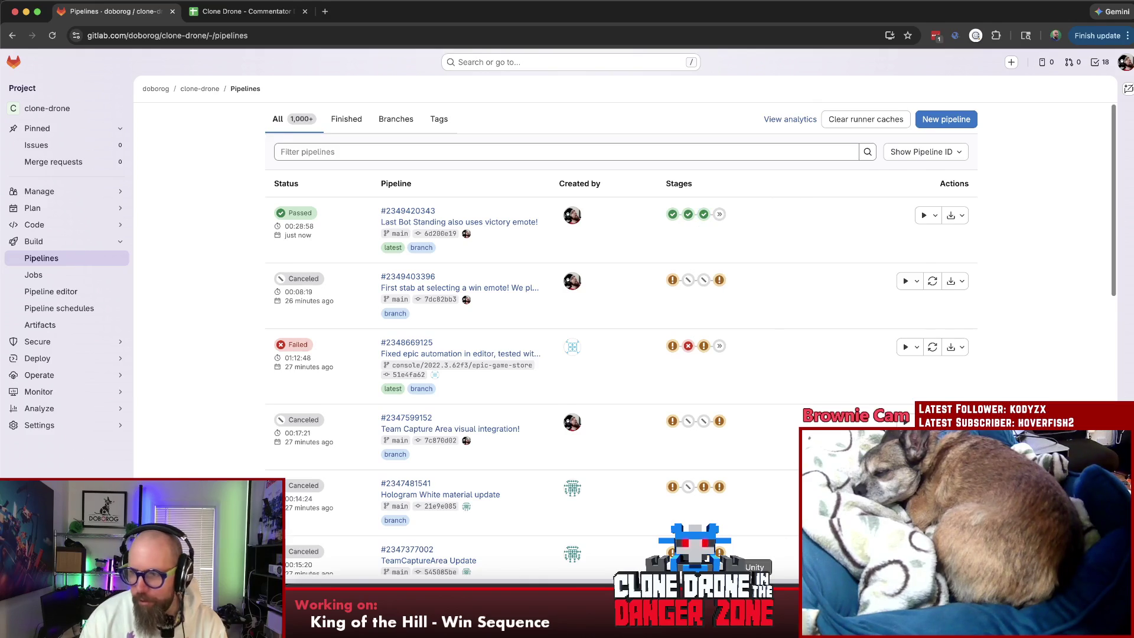
# Step: Return to the game running in Unity
pyautogui.press('super+Tab')
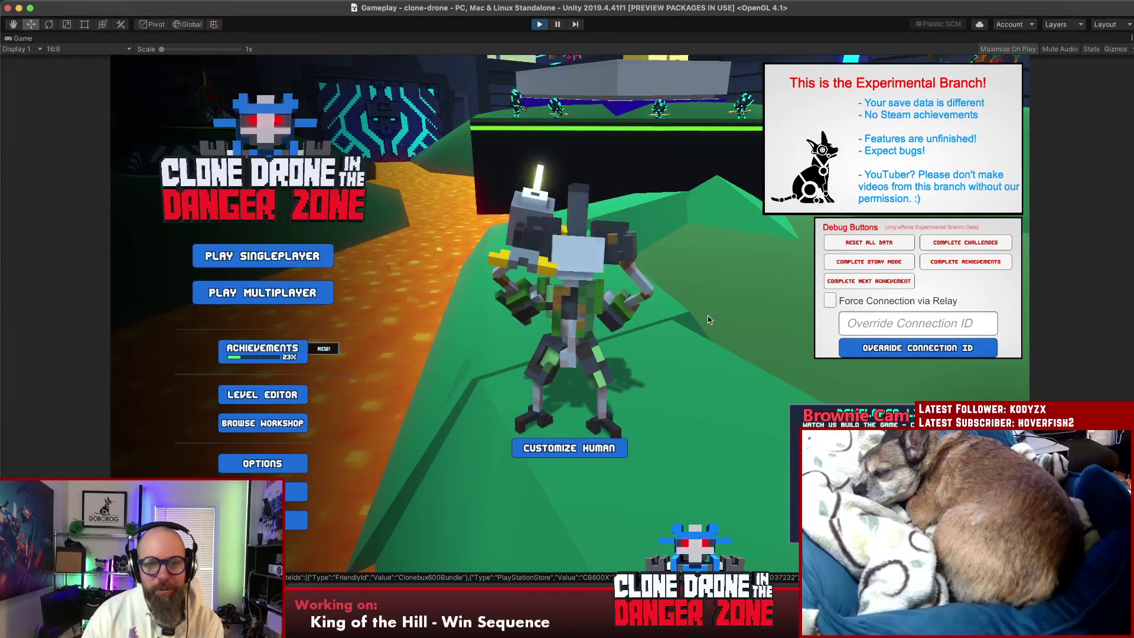
# Step: Create and start a private Last Bot Standing match from Play Multiplayer
pyautogui.click(301, 294)
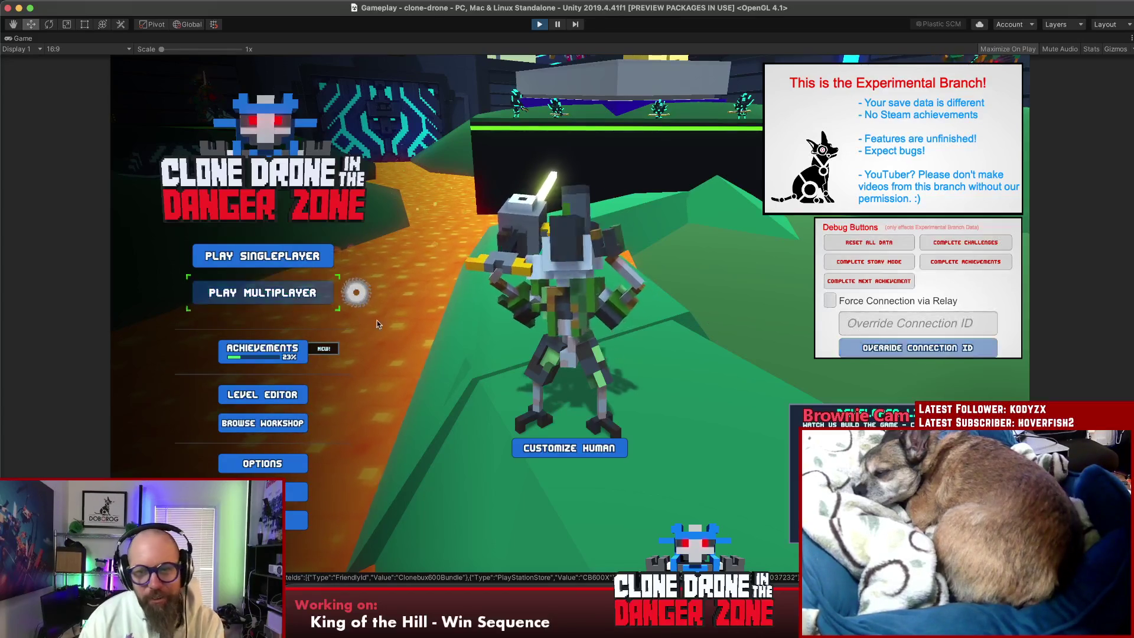
pyautogui.click(632, 349)
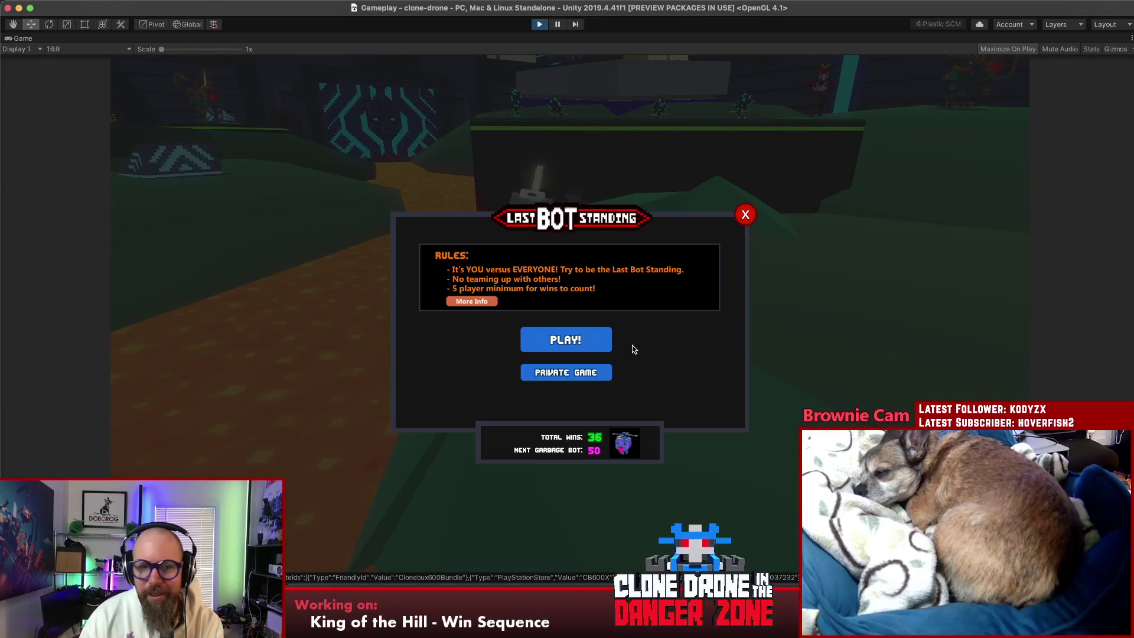
pyautogui.click(588, 379)
pyautogui.click(508, 393)
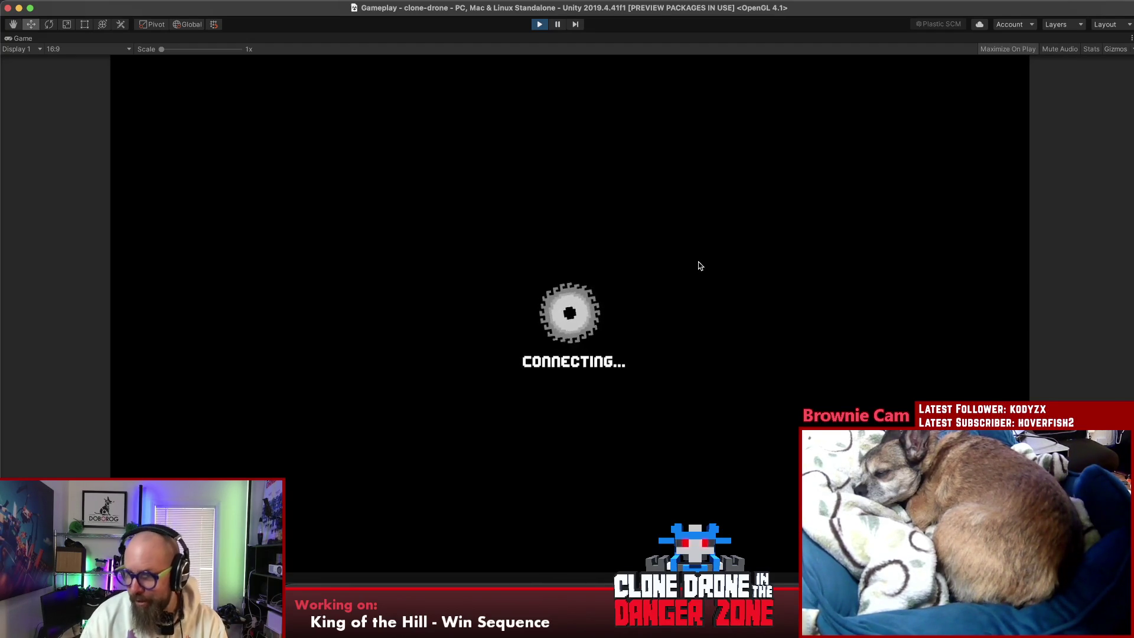
pyautogui.click(584, 496)
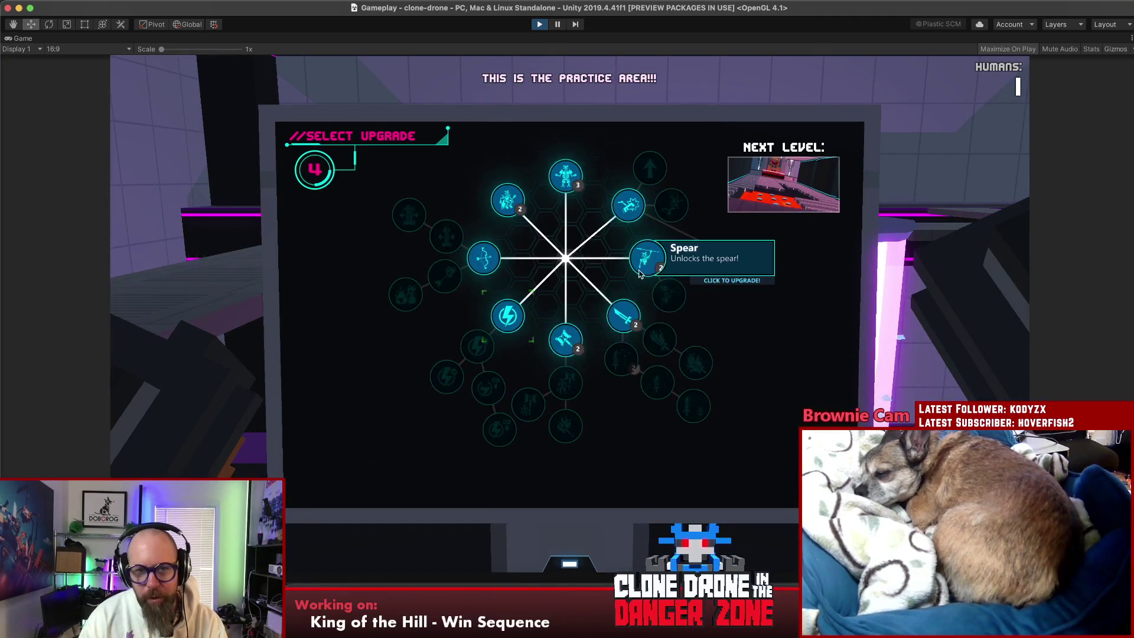
# Step: Unlock the Spear upgrade and start the match countdown from the pause menu
pyautogui.click(648, 258)
pyautogui.click(506, 319)
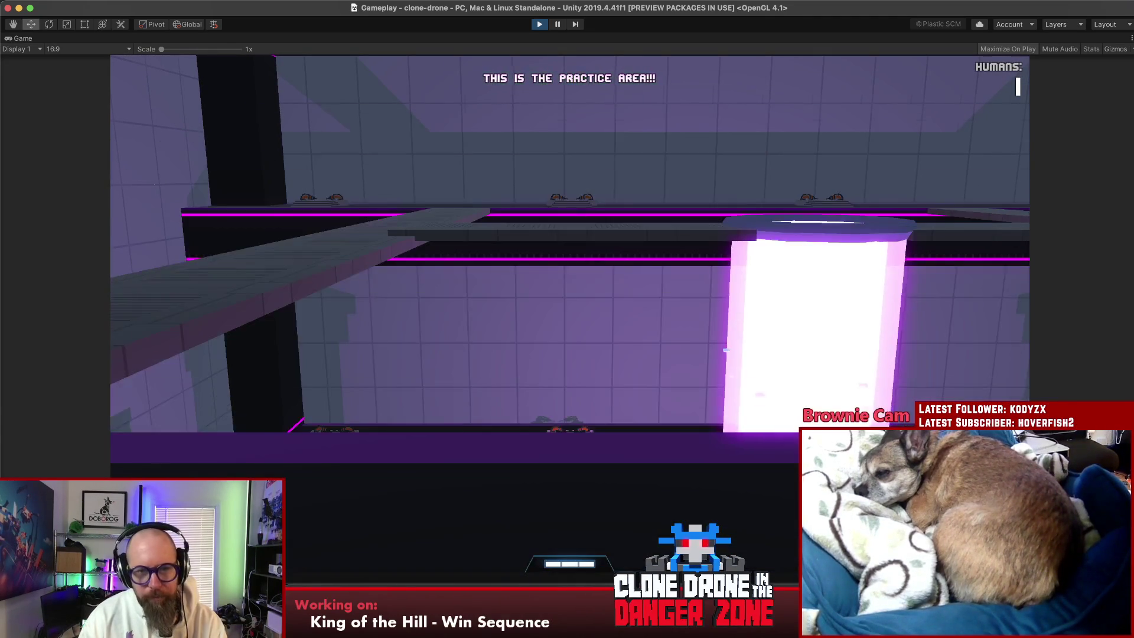
pyautogui.press('Escape')
pyautogui.click(593, 443)
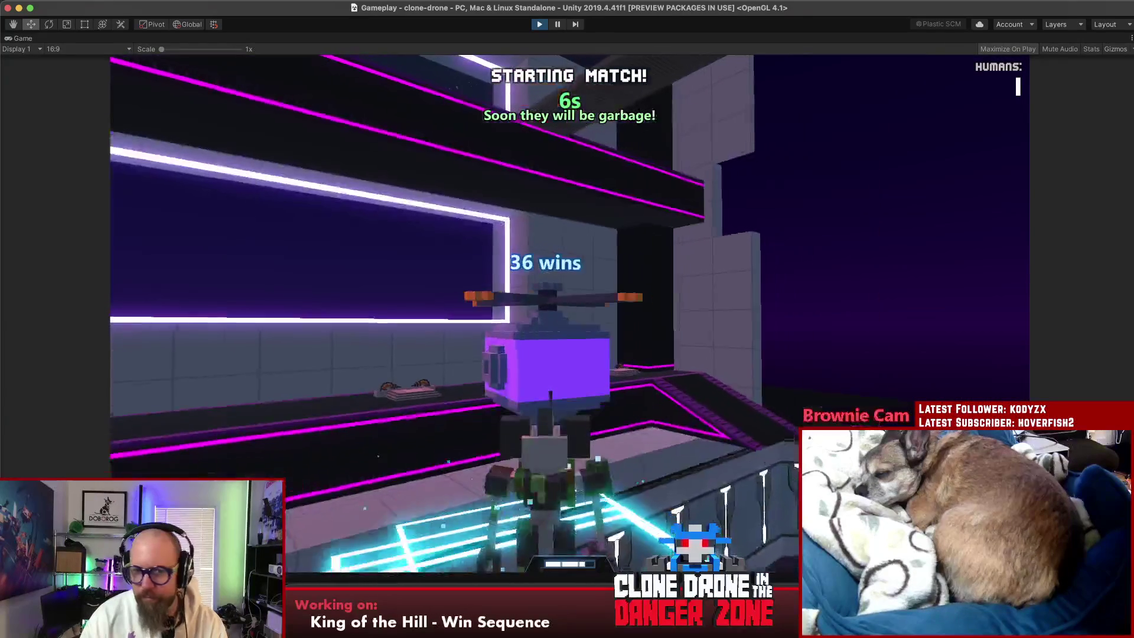
# Step: Perform the Kick Dance emote, then defeat the last opponent to win
pyautogui.press('q')
pyautogui.press('w')
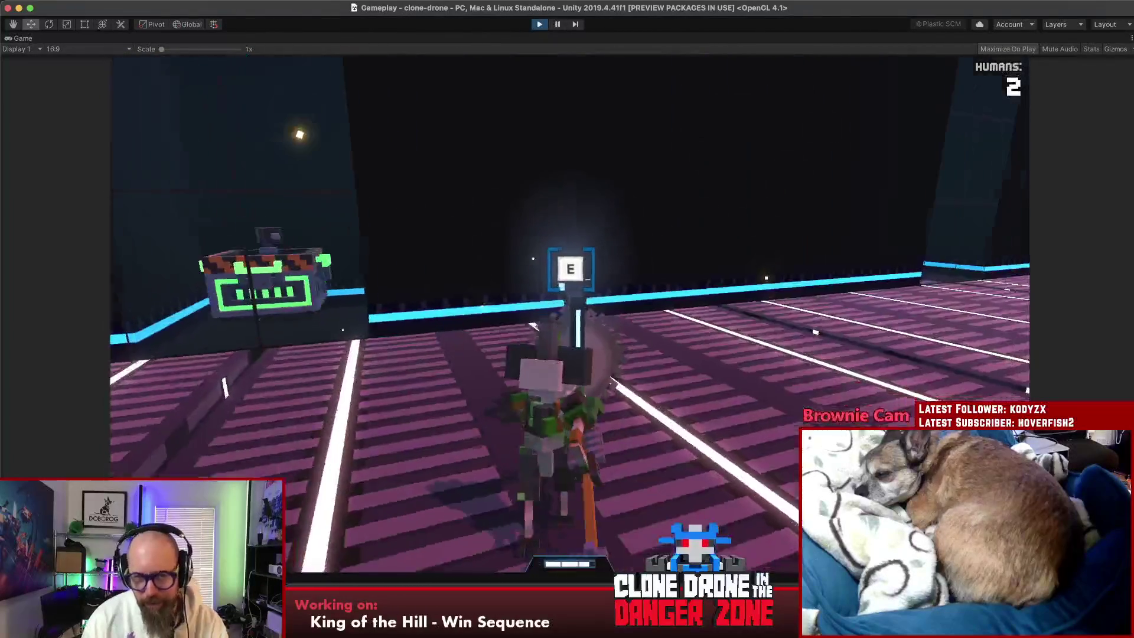
pyautogui.click(576, 315)
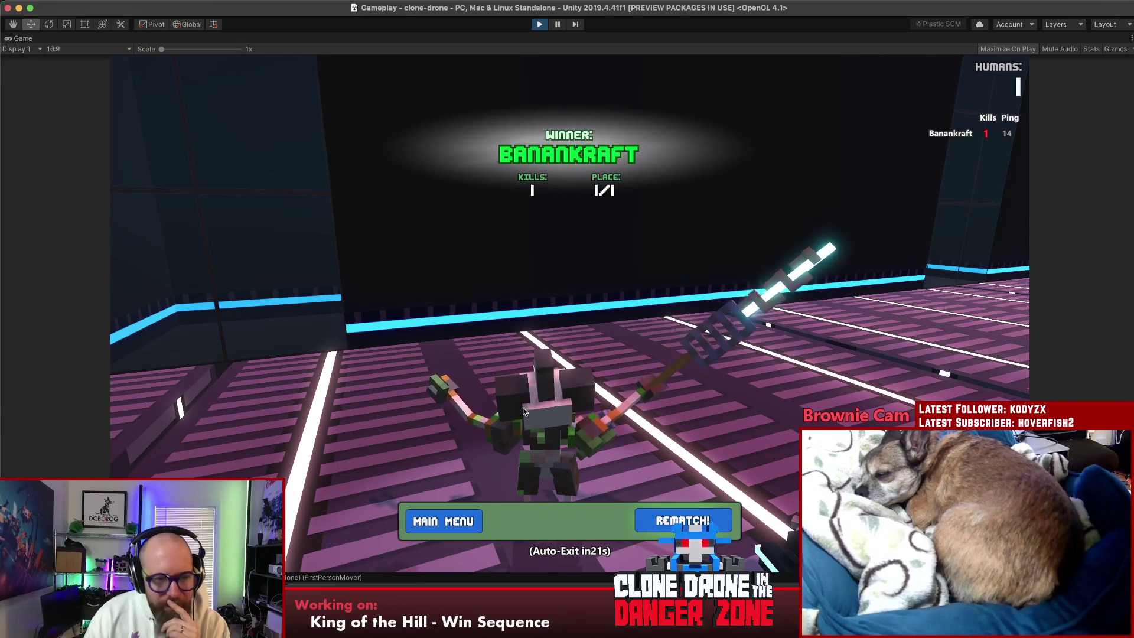
pyautogui.press('super+Tab')
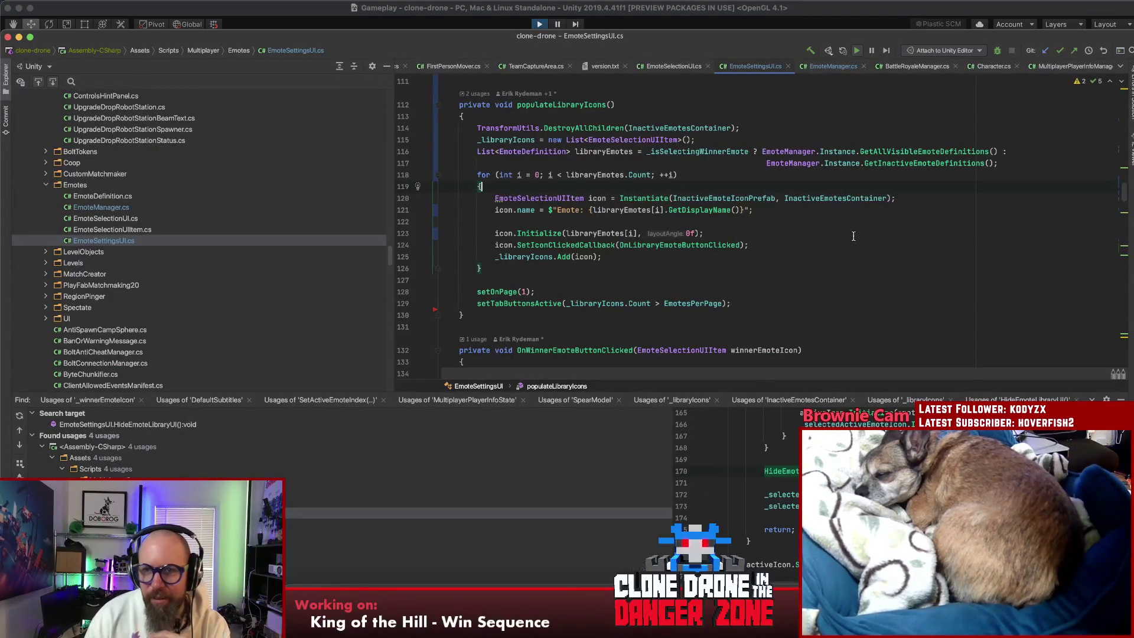
# Step: In BattleRoyaleManager.cs, inspect TryPlayWinGameEmoteServer and go to playMatchSettledSequenceClient
pyautogui.click(926, 72)
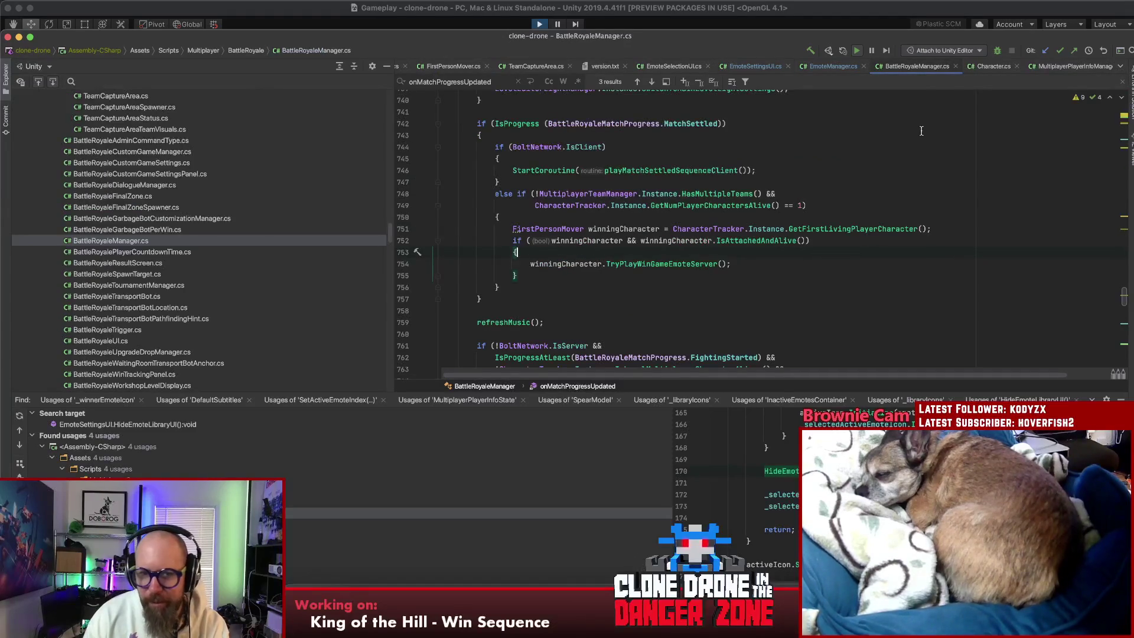
pyautogui.scroll(2, 914, 135)
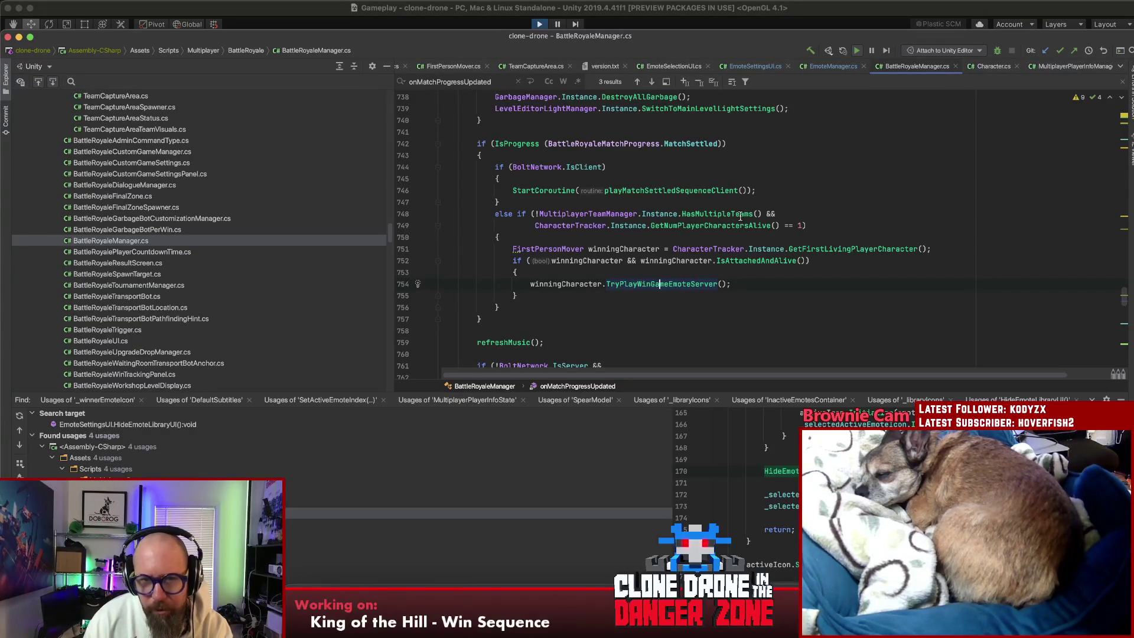
pyautogui.keyDown('super'); pyautogui.click(682, 284); pyautogui.keyUp('super')
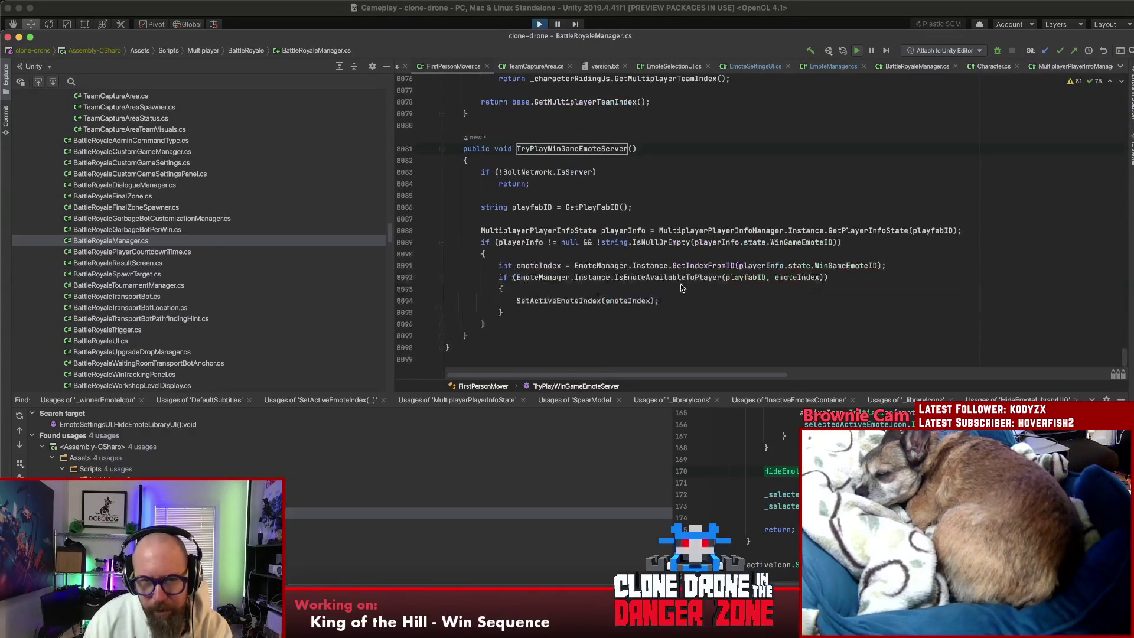
pyautogui.press('super+bracketleft')
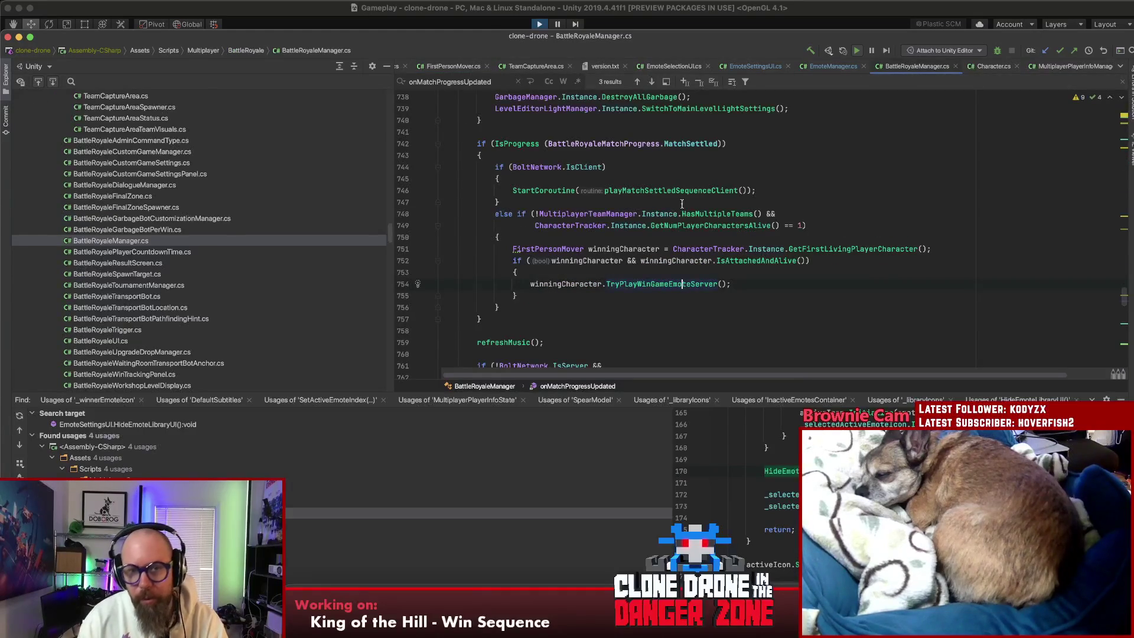
pyautogui.keyDown('super'); pyautogui.click(659, 191); pyautogui.keyUp('super')
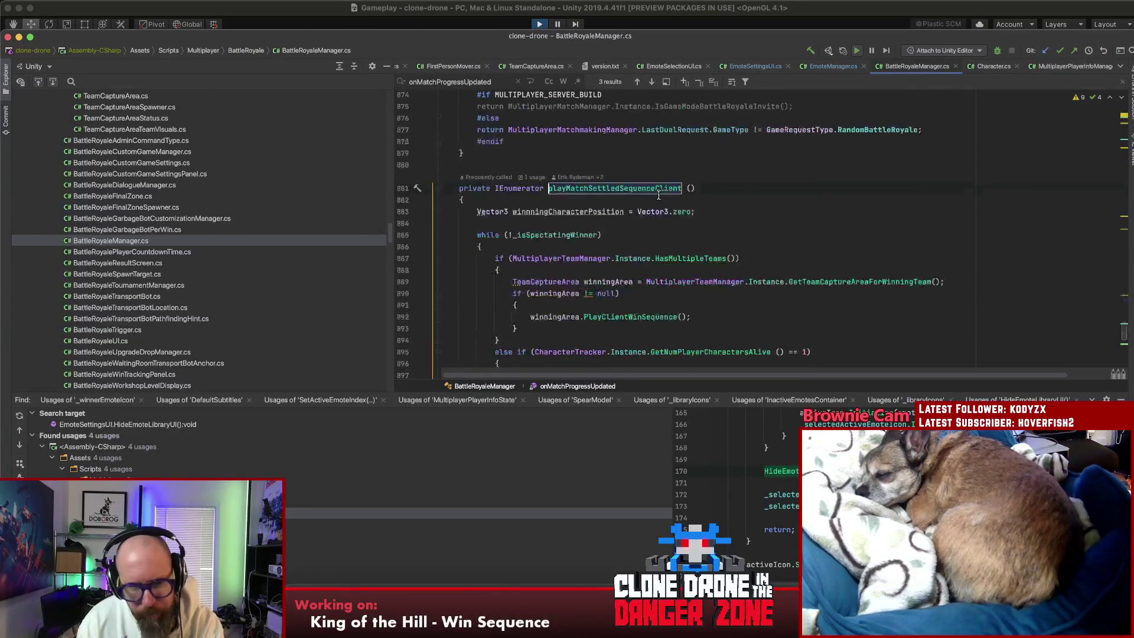
pyautogui.scroll(-5, 663, 205)
pyautogui.scroll(-3, 663, 204)
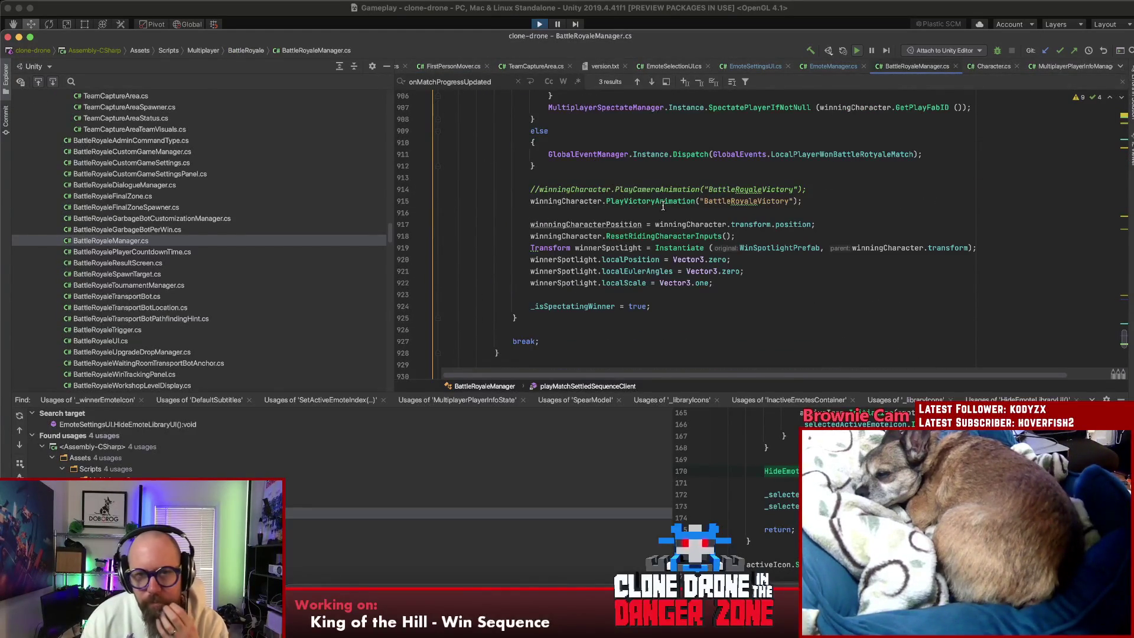
# Step: Uncomment PlayCameraAnimation("BattleRoyaleVictory") and comment out the PlayVictoryAnimation line
pyautogui.click(647, 202)
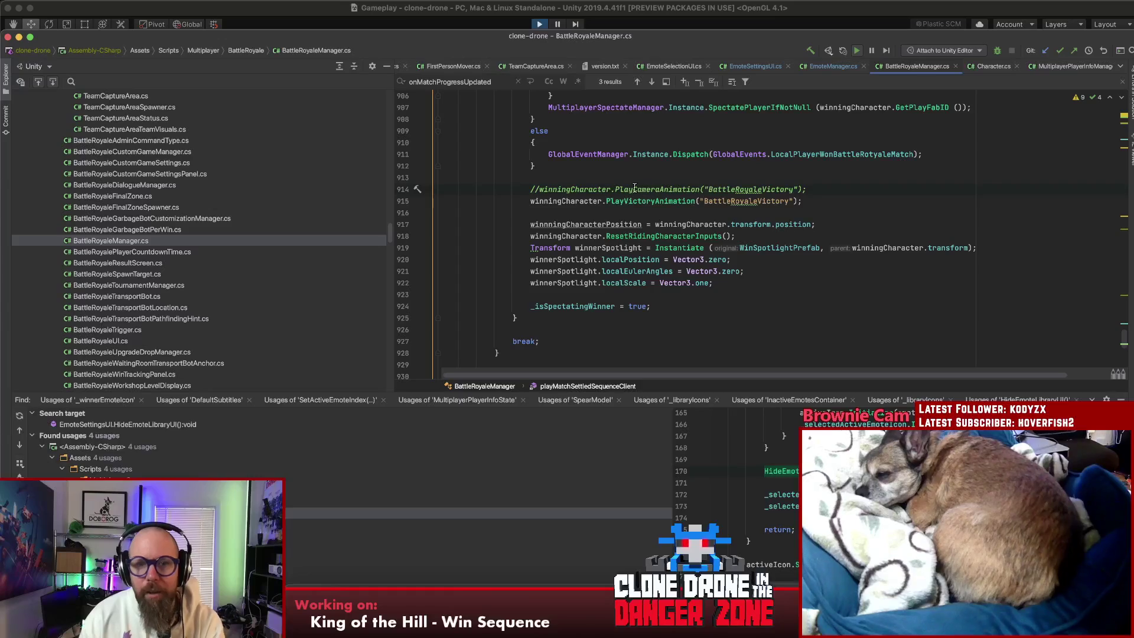
pyautogui.press('Delete')
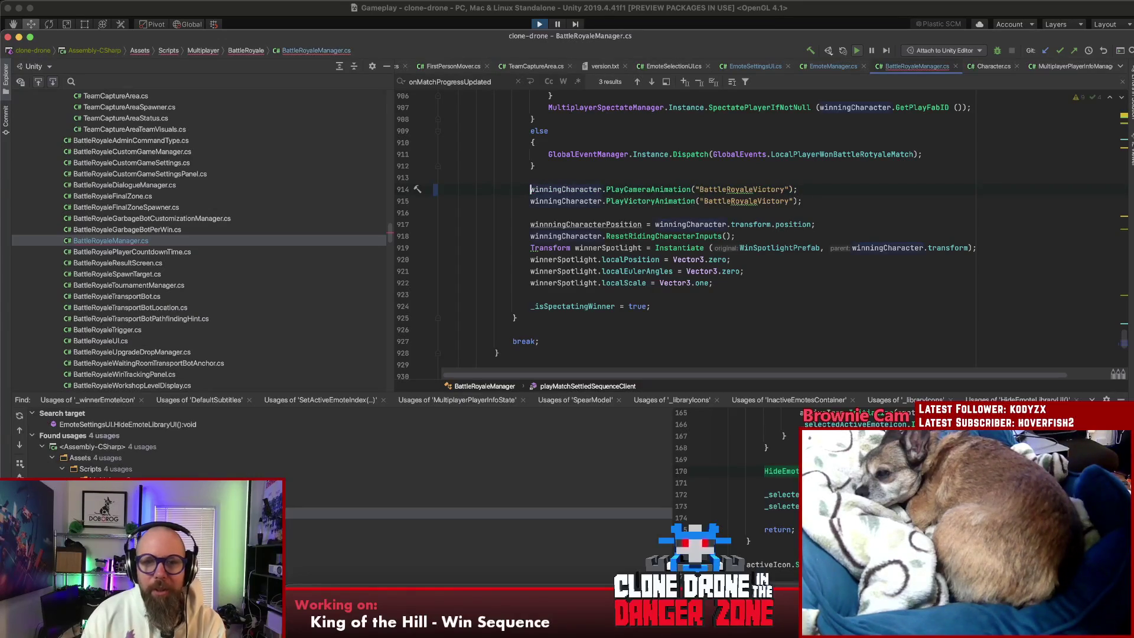
pyautogui.write('//')
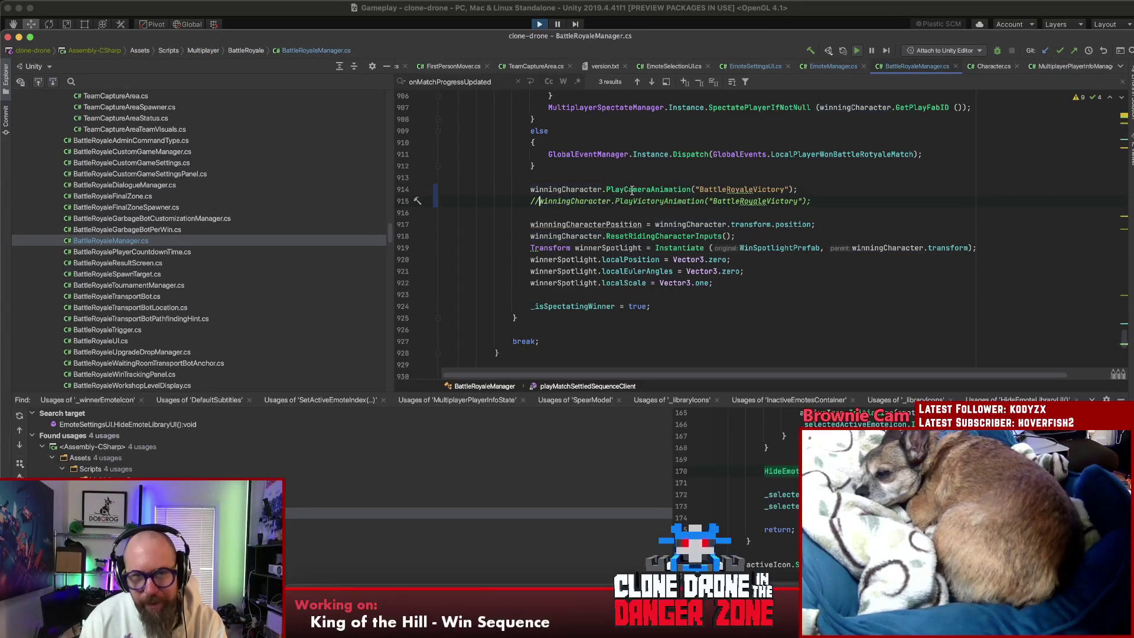
pyautogui.click(665, 202)
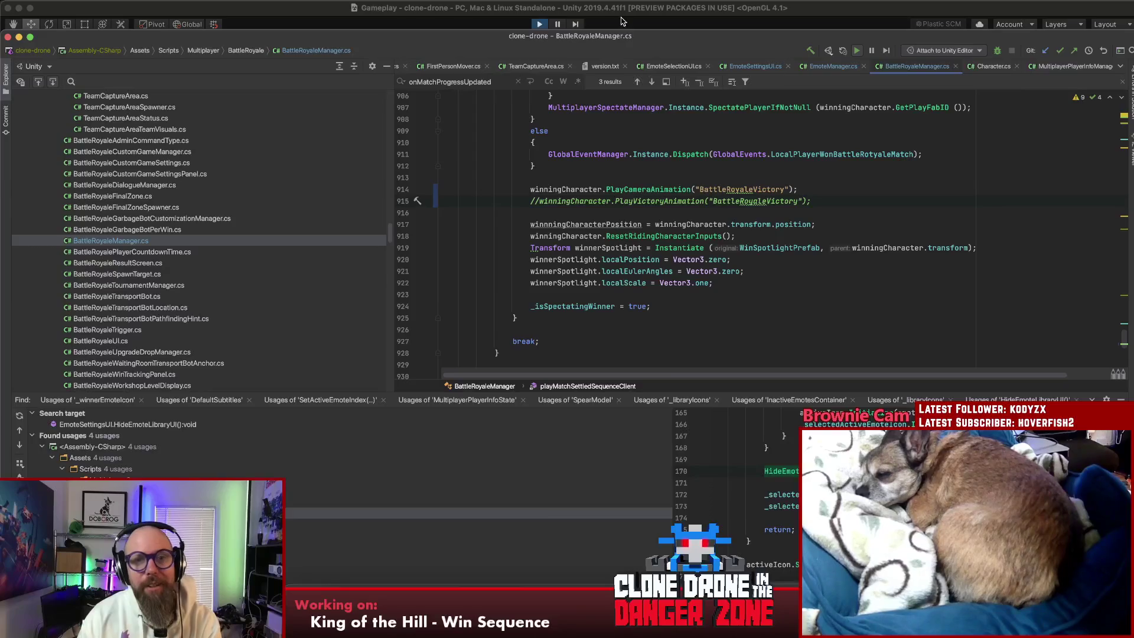
pyautogui.click(623, 10)
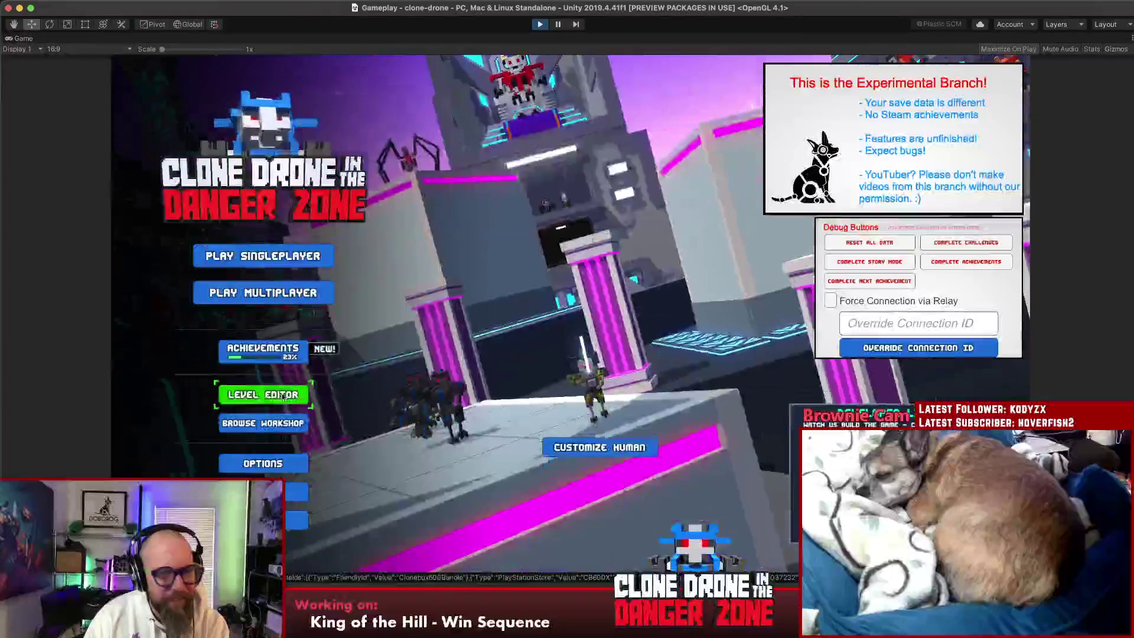
# Step: Choose Play Multiplayer on the relaunched game's main menu
pyautogui.click(328, 304)
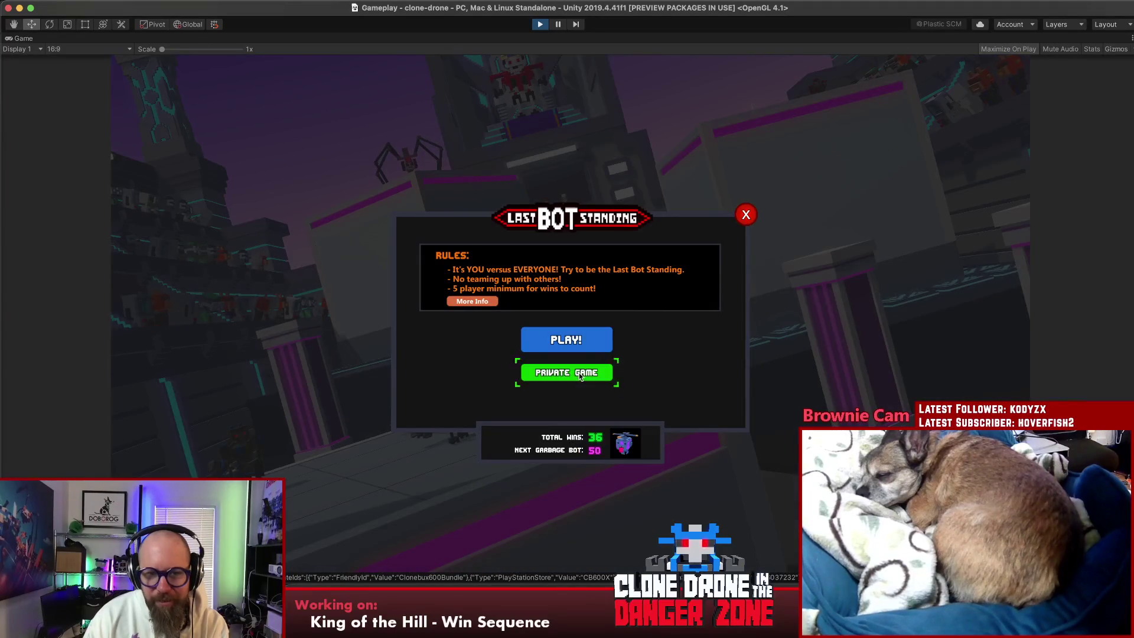
# Step: Create a private match, start it with standard levels, and pick Energy Capacity I
pyautogui.click(581, 377)
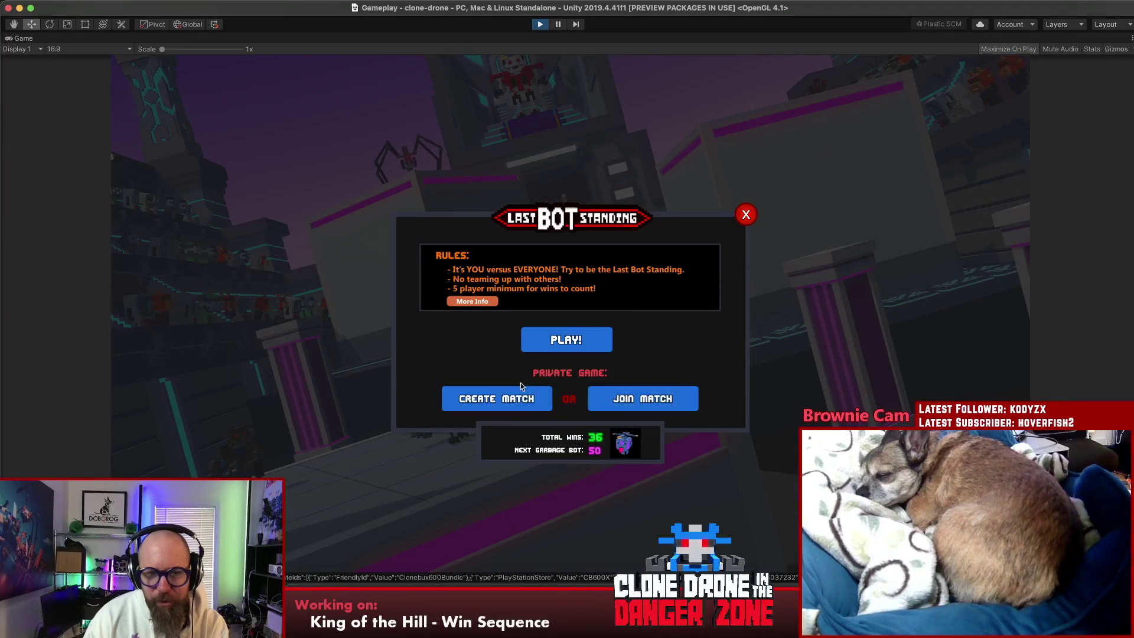
pyautogui.click(475, 407)
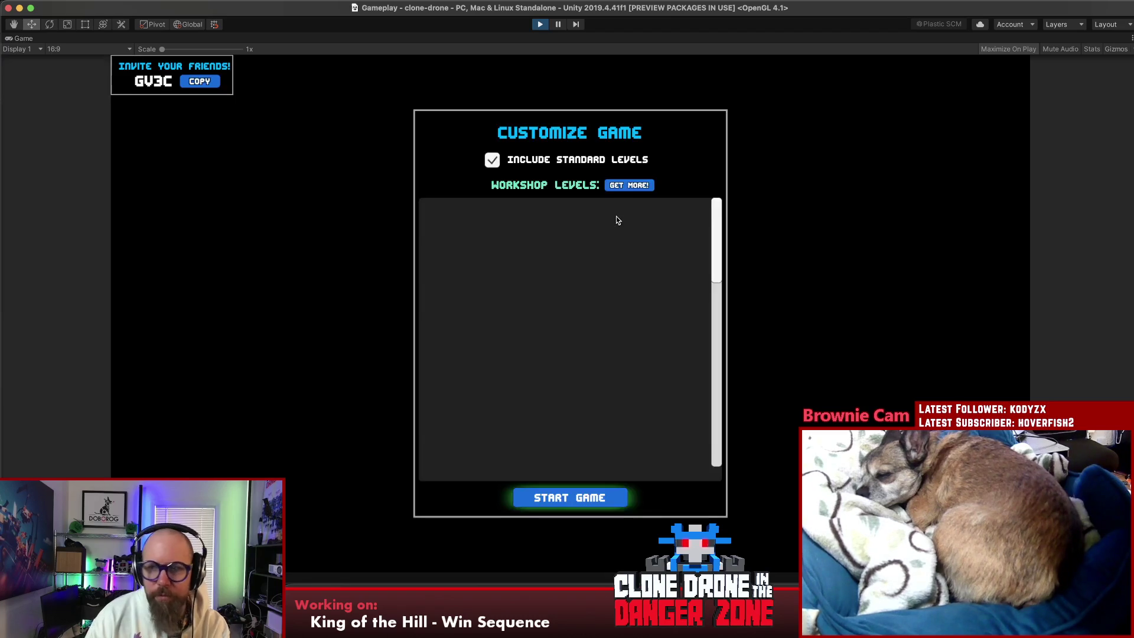
pyautogui.click(557, 499)
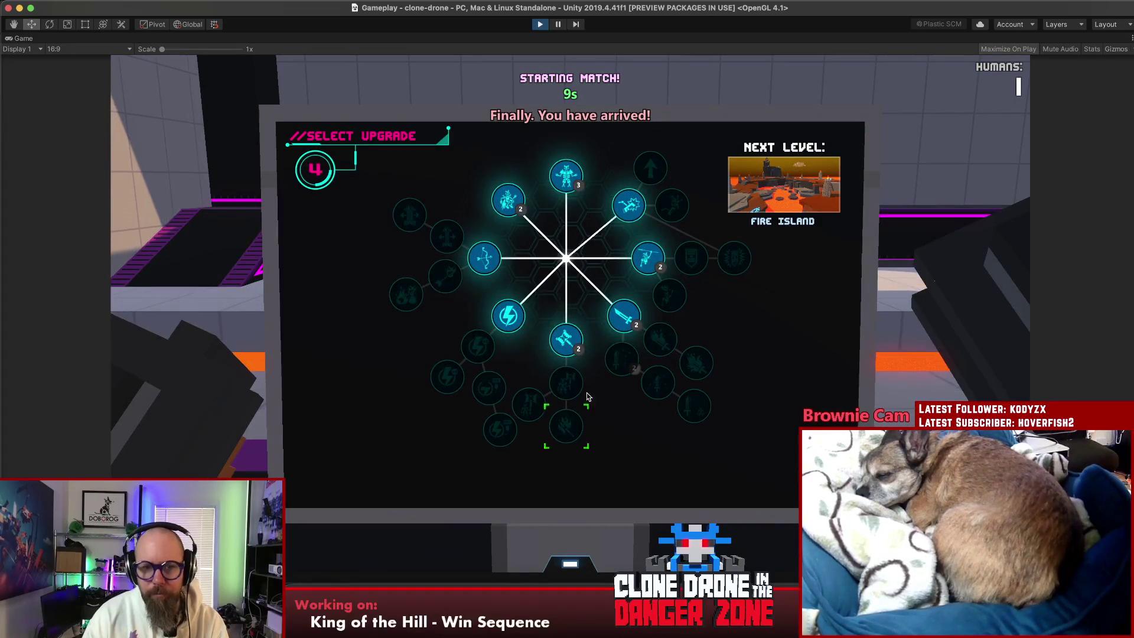
pyautogui.click(518, 324)
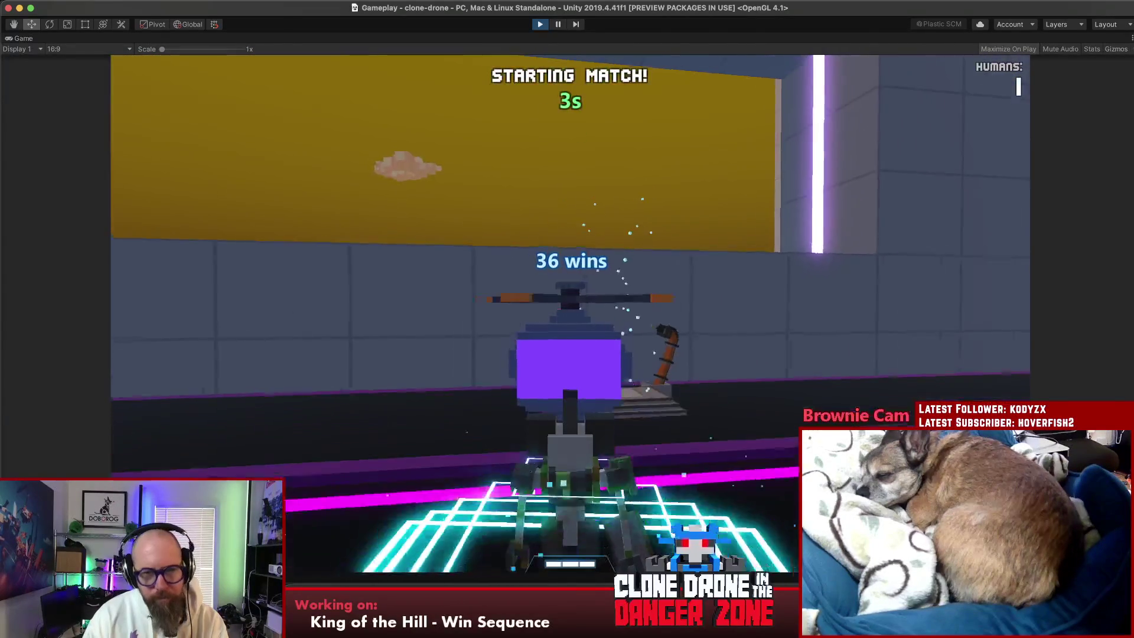
# Step: Choose Kick Dance on the emote wheel during the match
pyautogui.press('t')
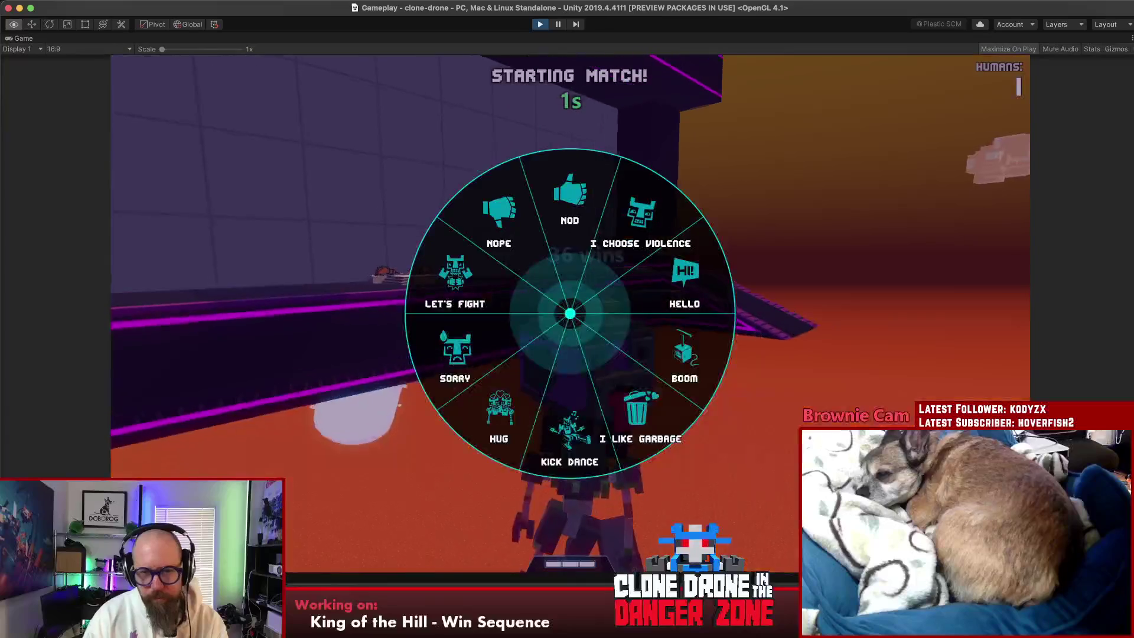
pyautogui.press('alt')
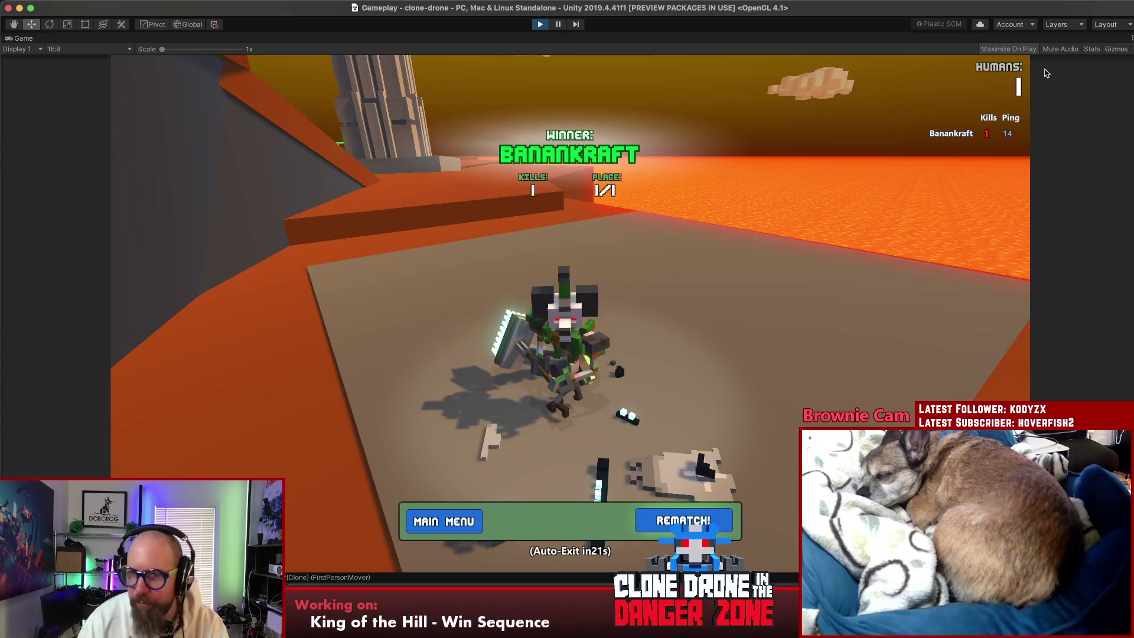
# Step: Restore the full editor layout and inspect two console log entries' stack traces
pyautogui.click(1131, 38)
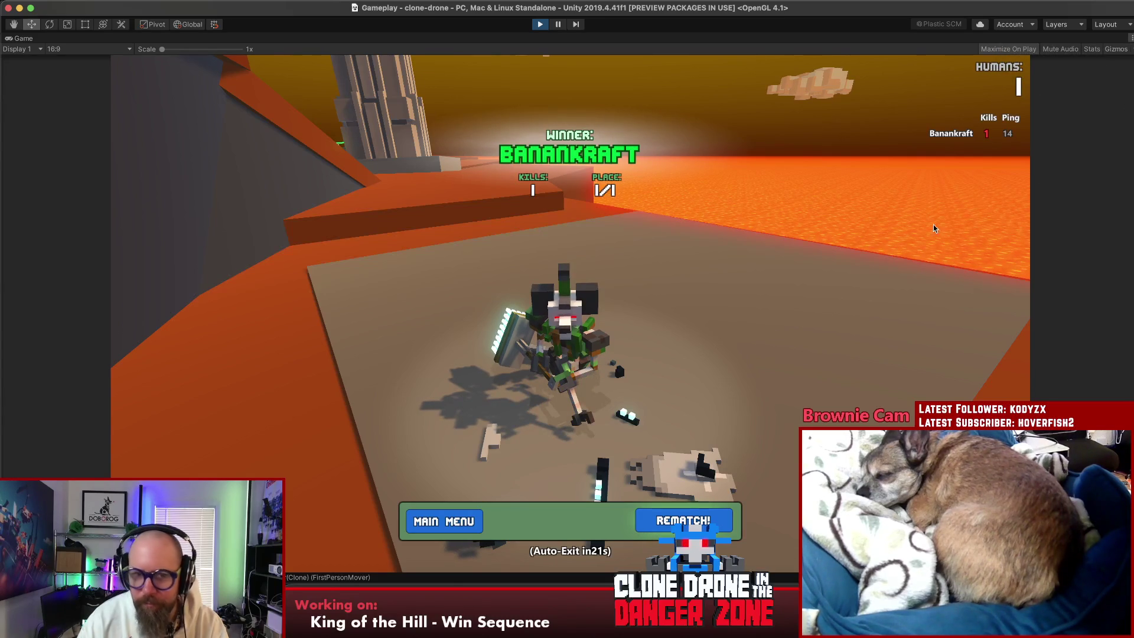
pyautogui.hotkey('shift', 'space')
pyautogui.click(275, 468)
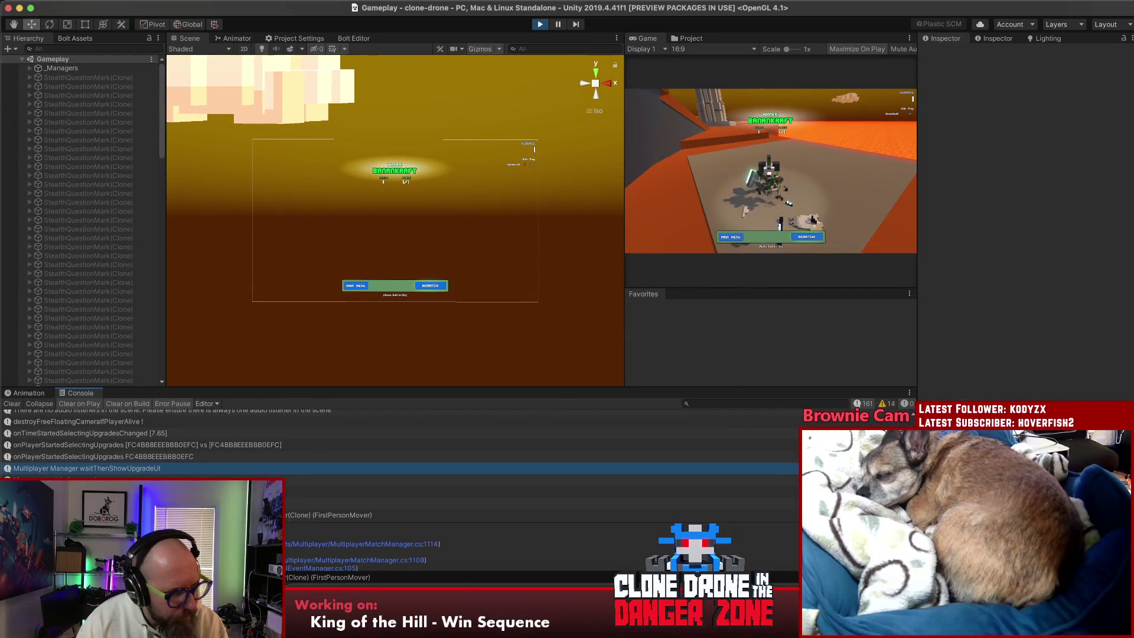
pyautogui.click(414, 494)
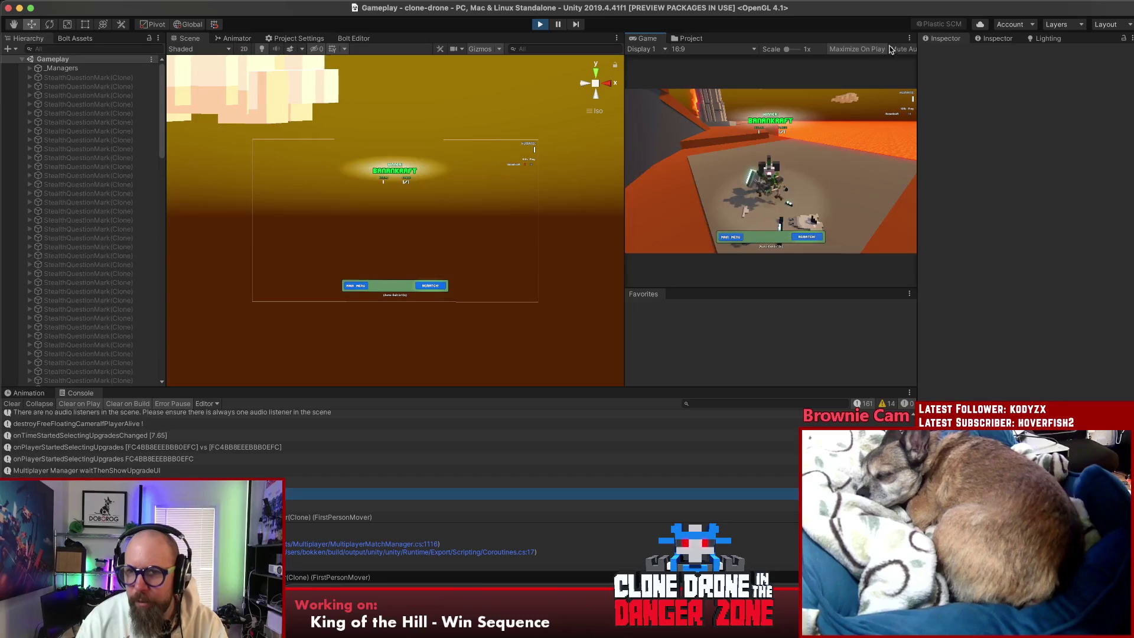
# Step: Maximize the Game view again and leave the win screen for the main menu
pyautogui.press('Escape')
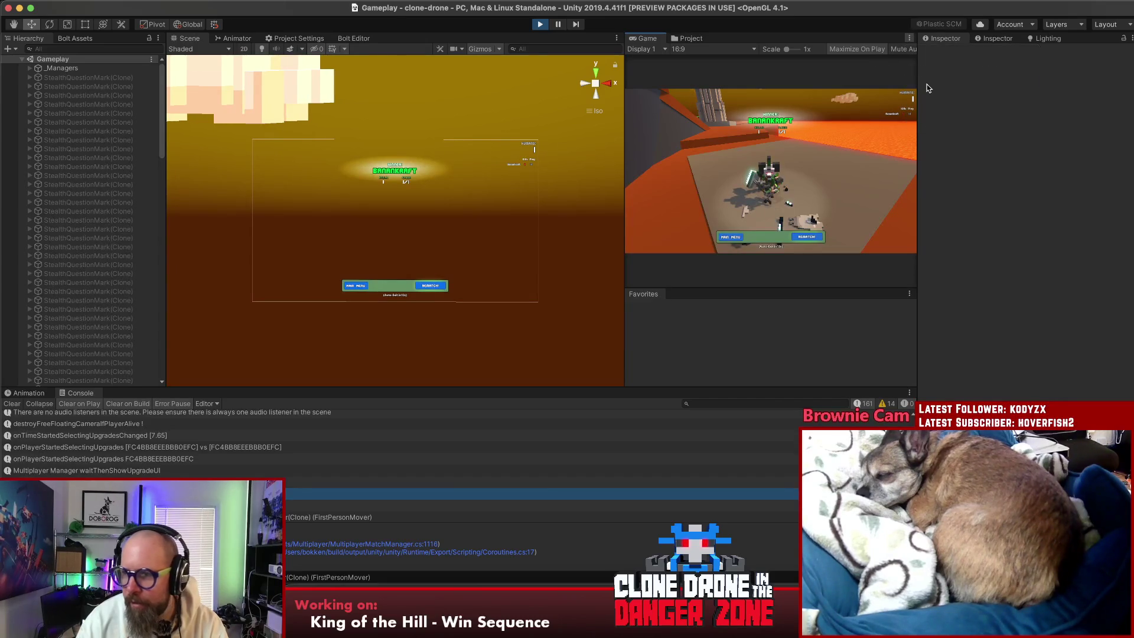
pyautogui.hotkey('shift', 'space')
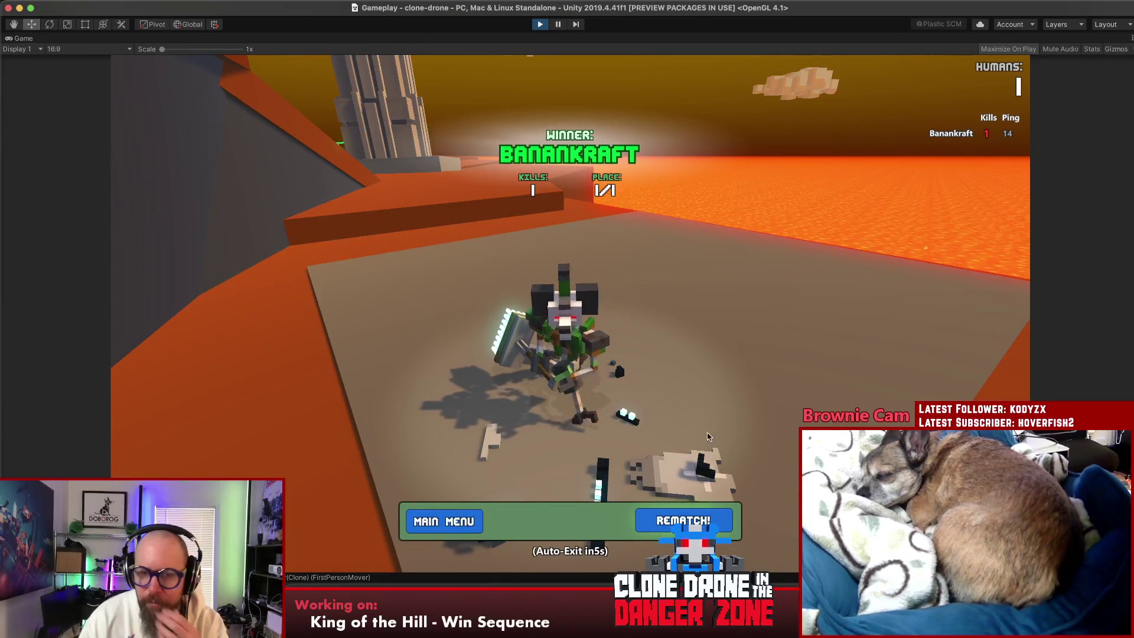
pyautogui.click(417, 519)
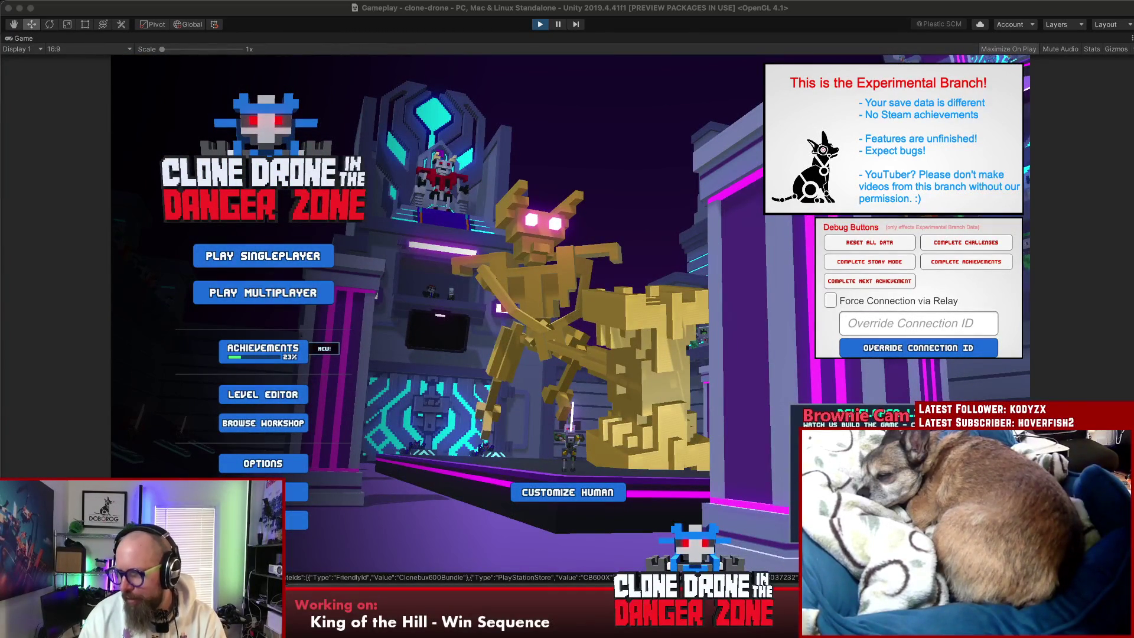
# Step: Join a private Last Bot Standing match from Play Multiplayer
pyautogui.click(308, 298)
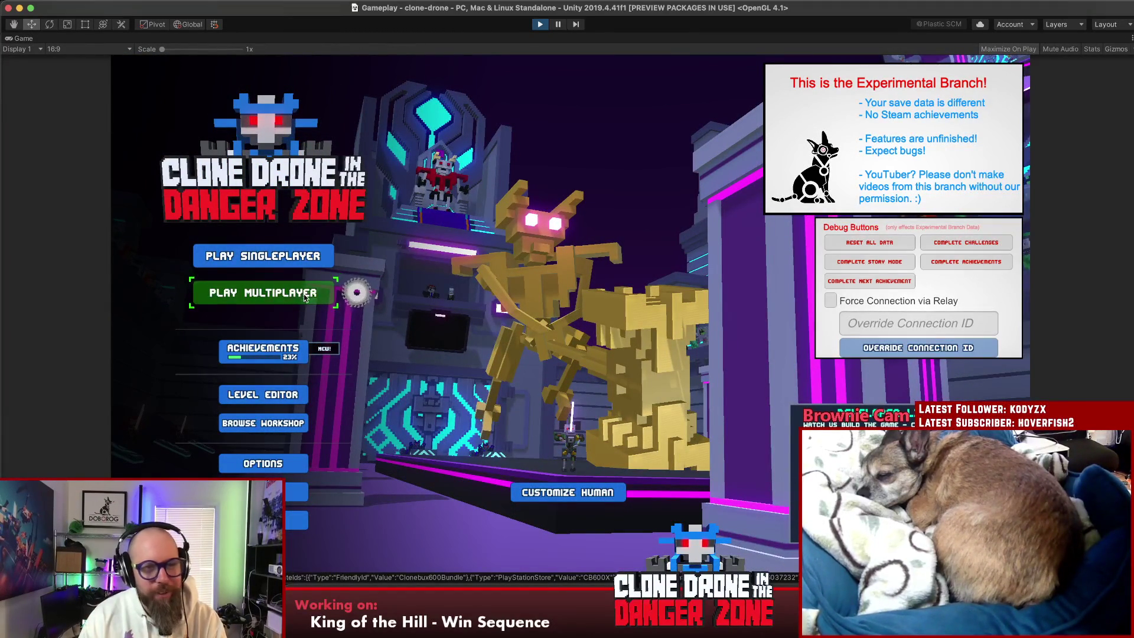
pyautogui.click(305, 297)
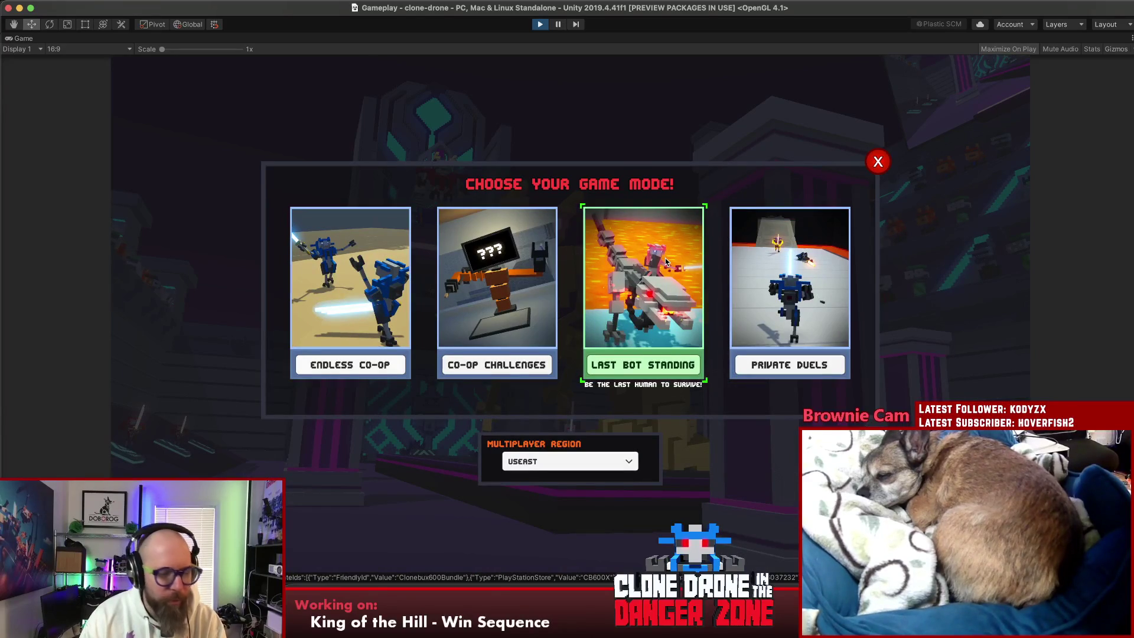
pyautogui.click(670, 260)
pyautogui.click(609, 372)
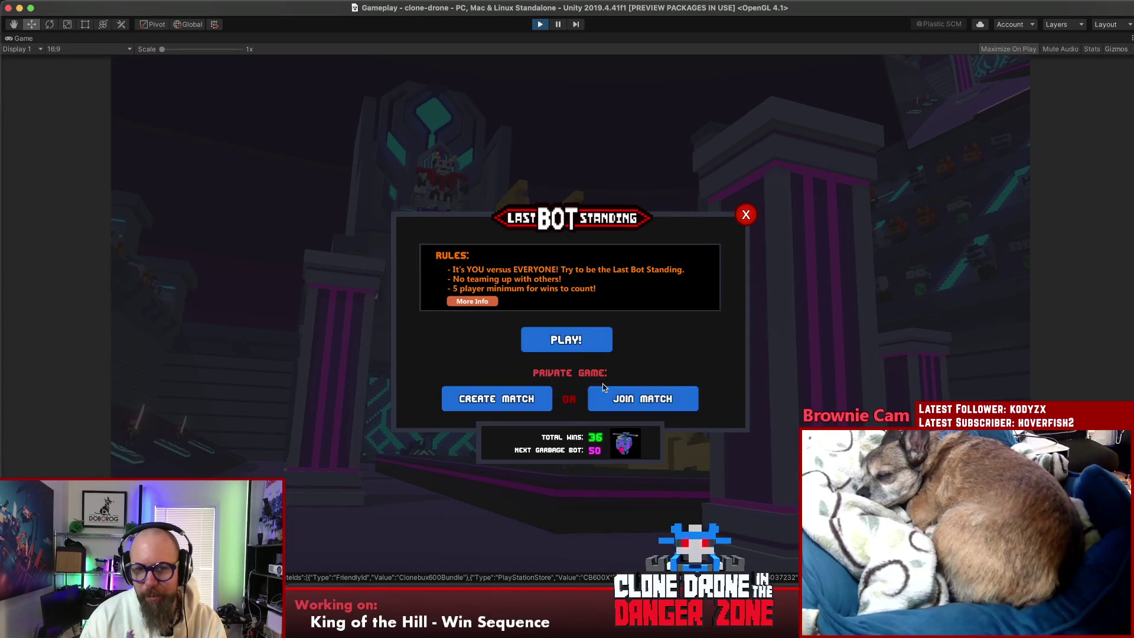
pyautogui.click(630, 401)
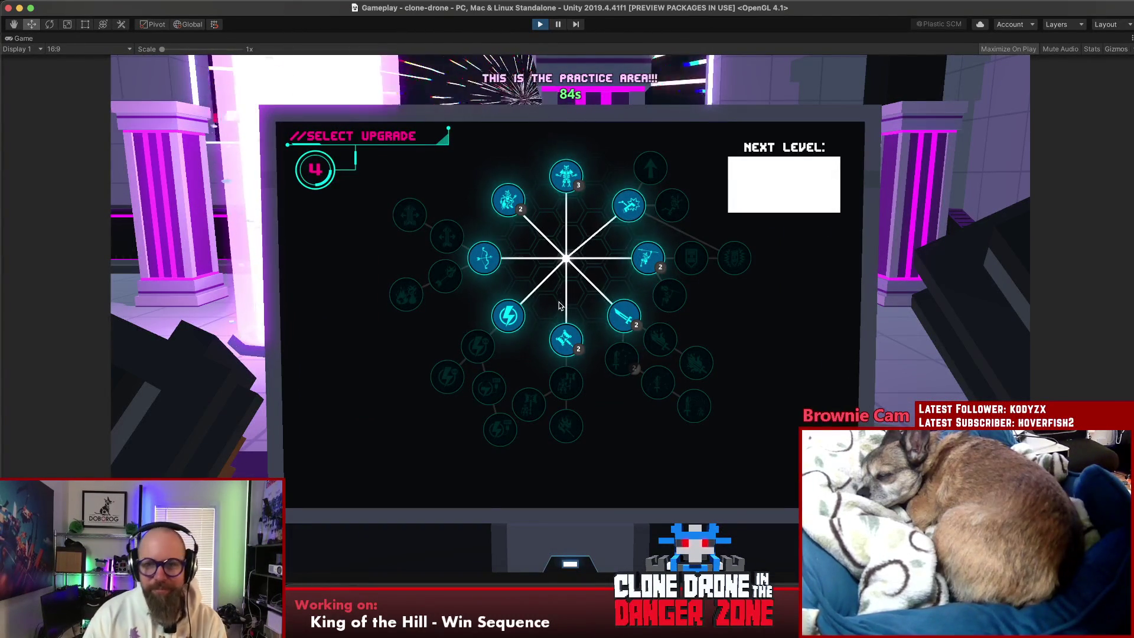
# Step: Upgrade to the fire sword, enter the arena, and play the Hello emote
pyautogui.click(624, 316)
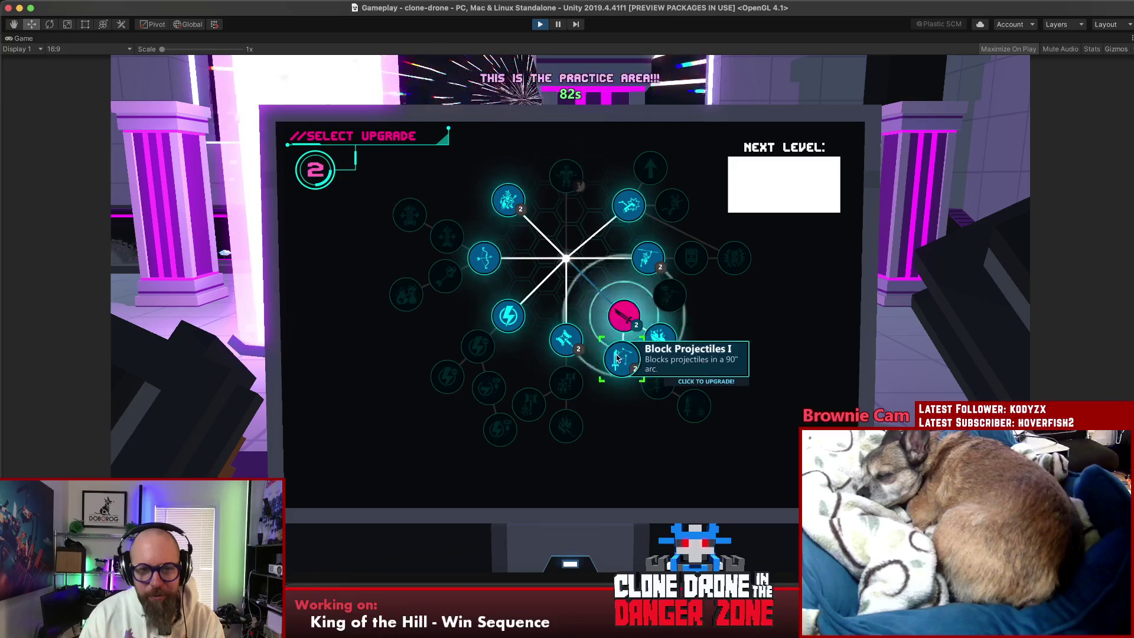
pyautogui.click(660, 337)
pyautogui.click(509, 314)
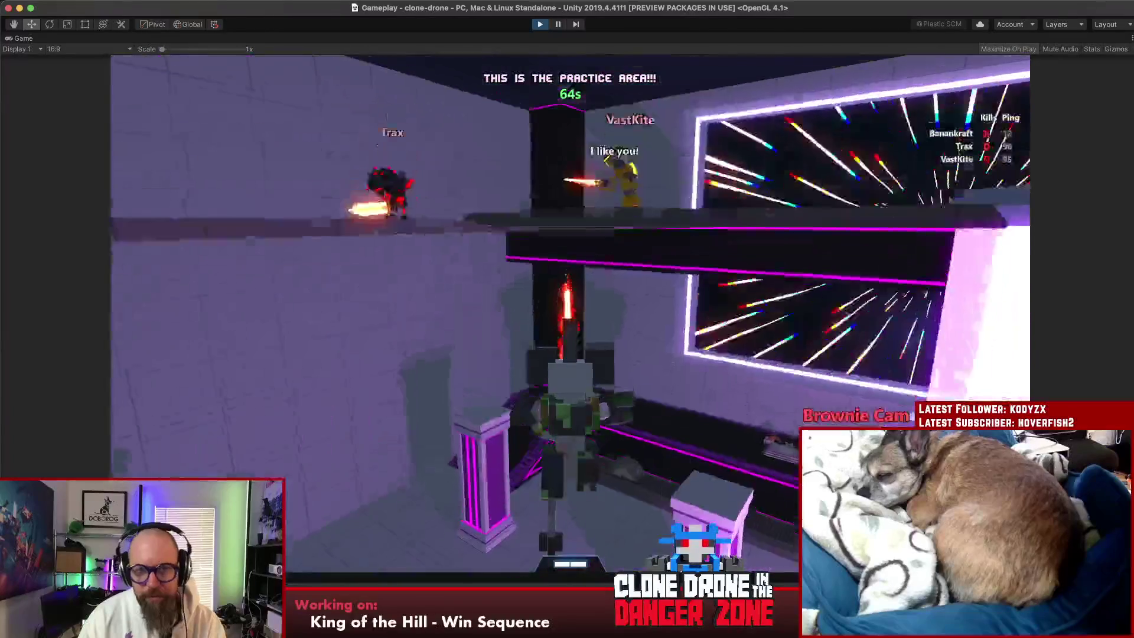
pyautogui.press('alt')
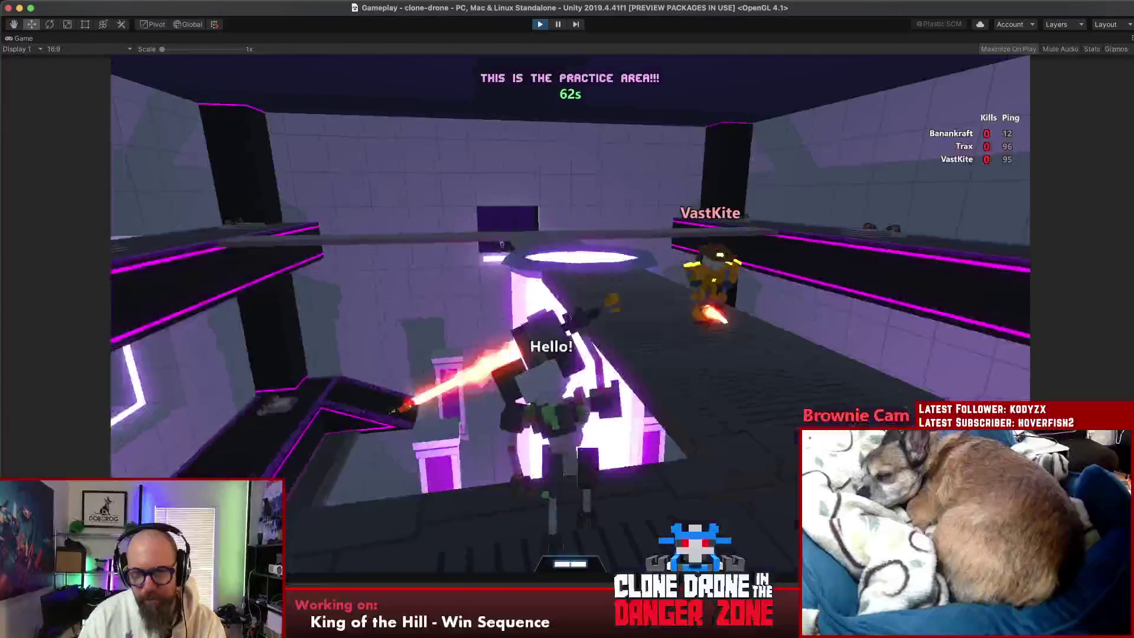
pyautogui.press('alt')
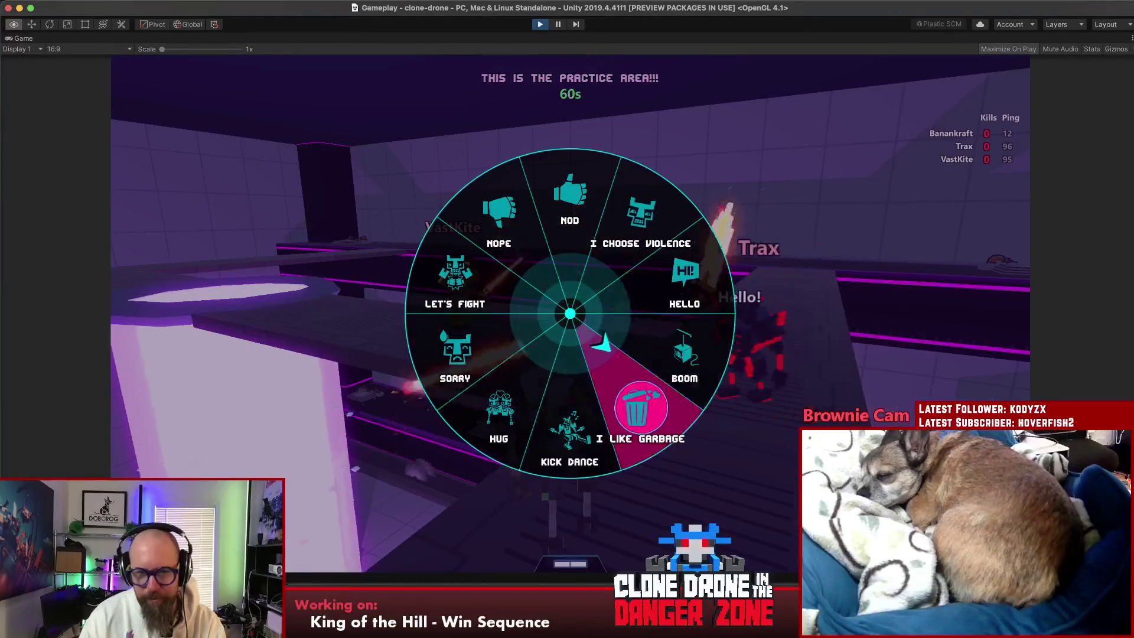
# Step: Play the I Like Garbage emote and walk toward the other players
pyautogui.press('alt')
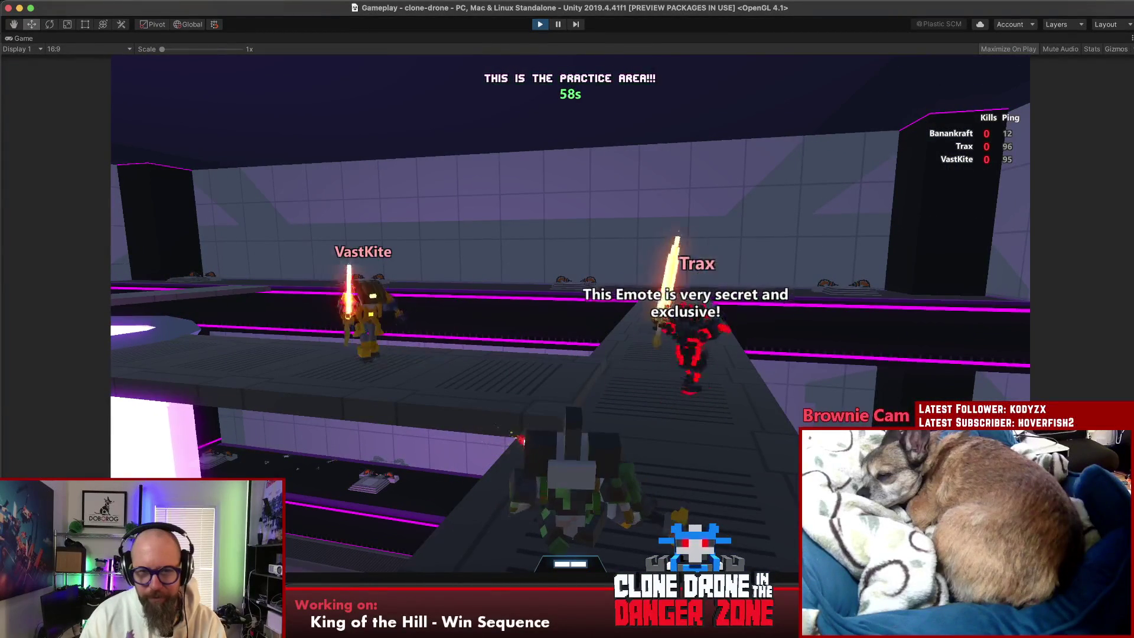
pyautogui.press('w')
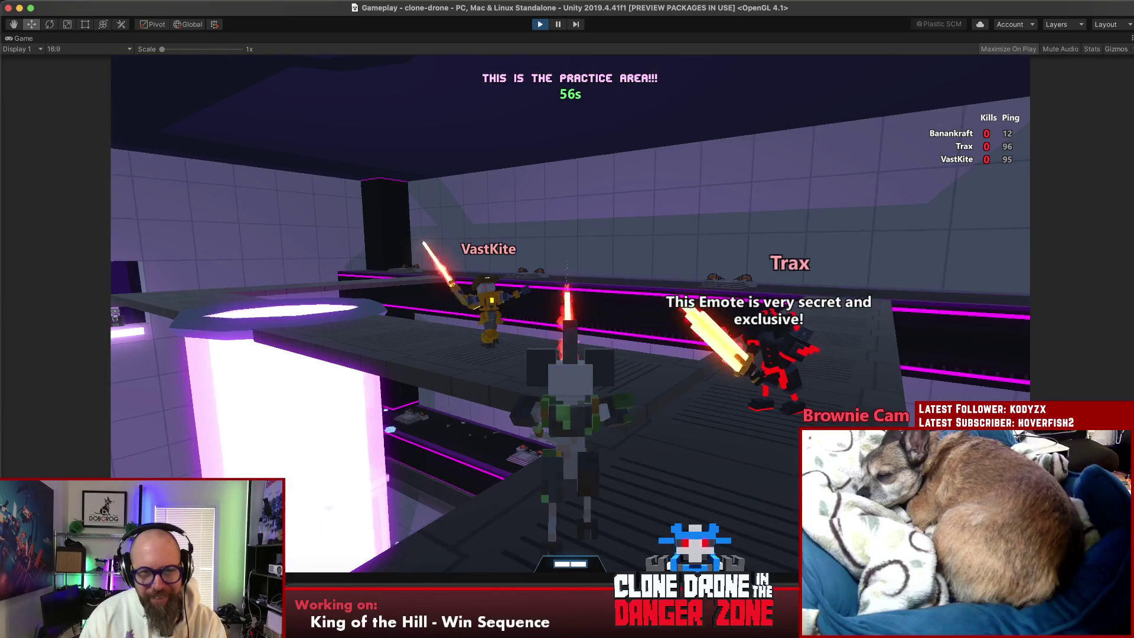
pyautogui.press('w')
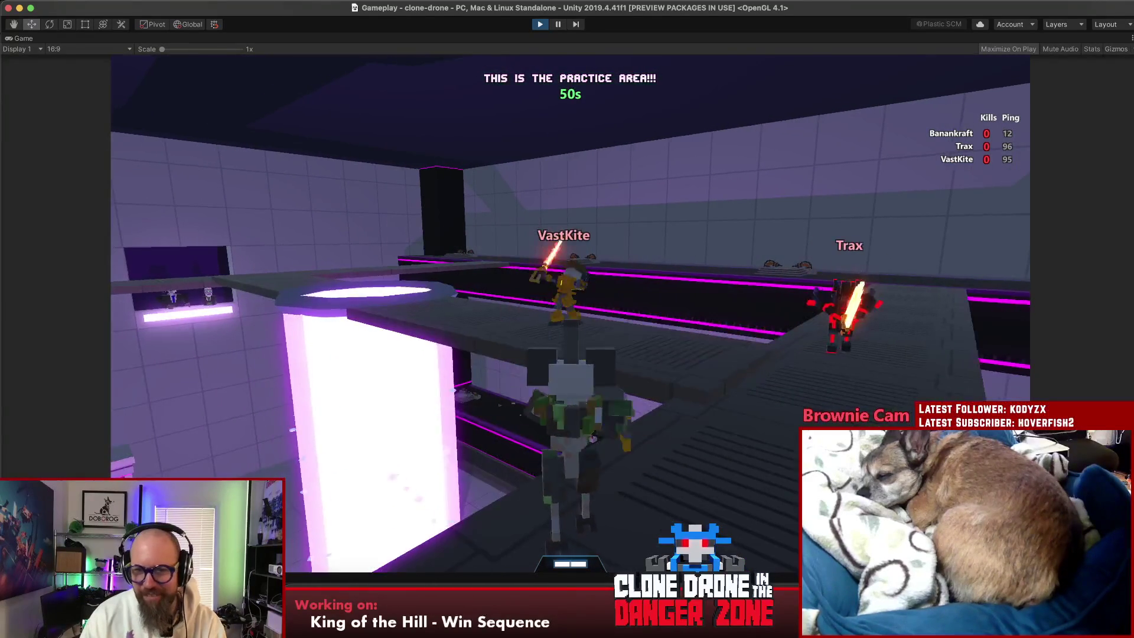
# Step: Play the Hug emote beside the other robots, then open and close the emote wheel again
pyautogui.press('alt')
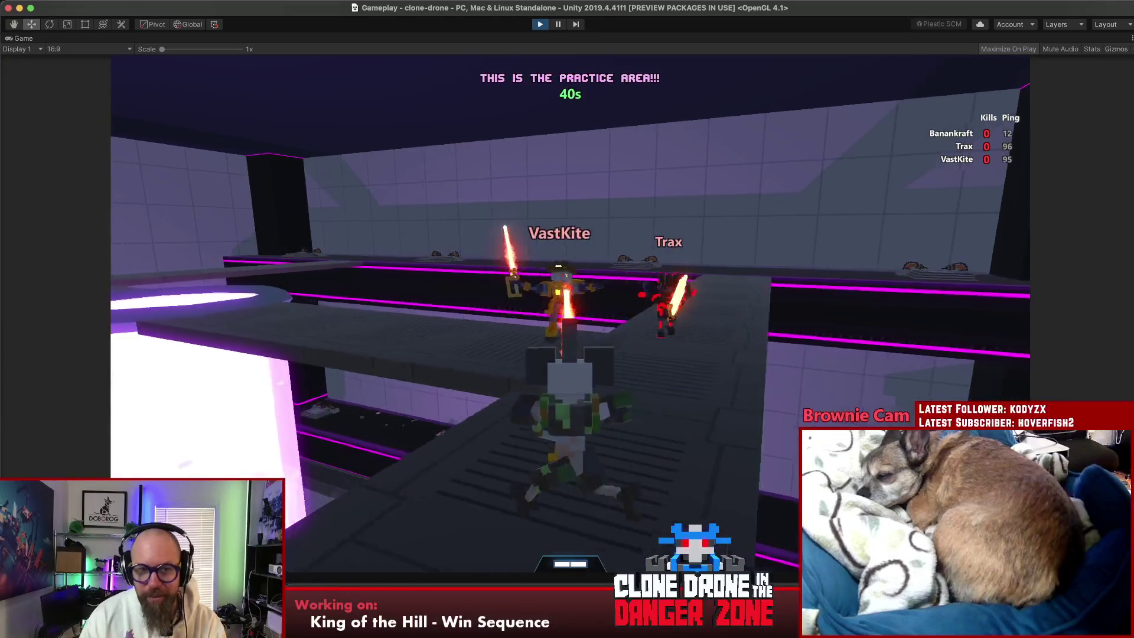
pyautogui.press('alt')
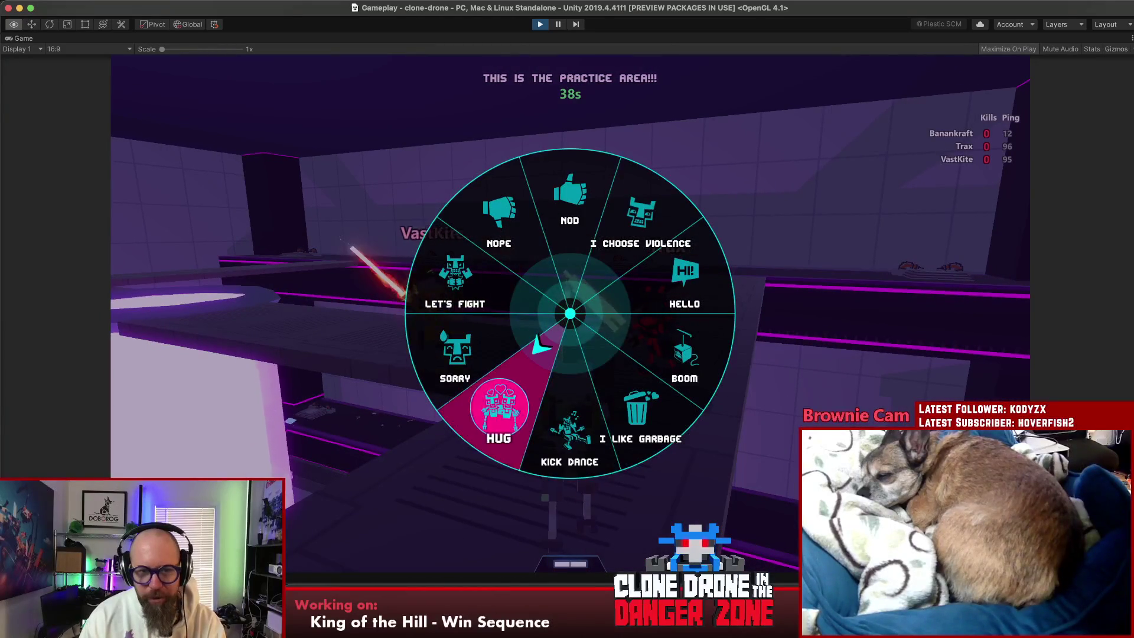
pyautogui.press('alt')
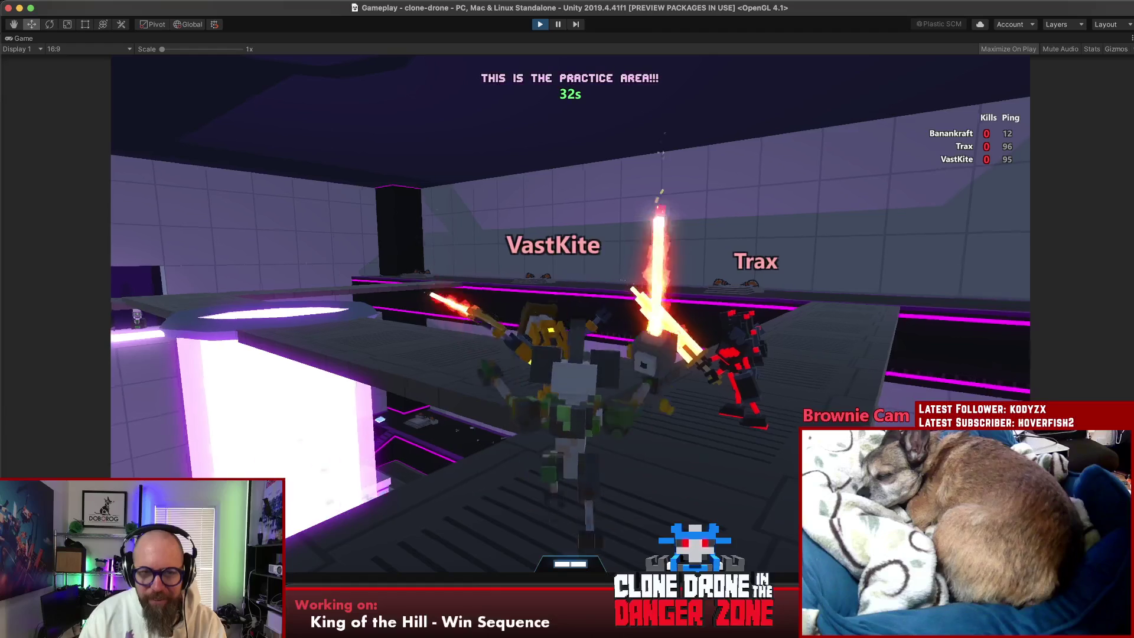
pyautogui.press('alt')
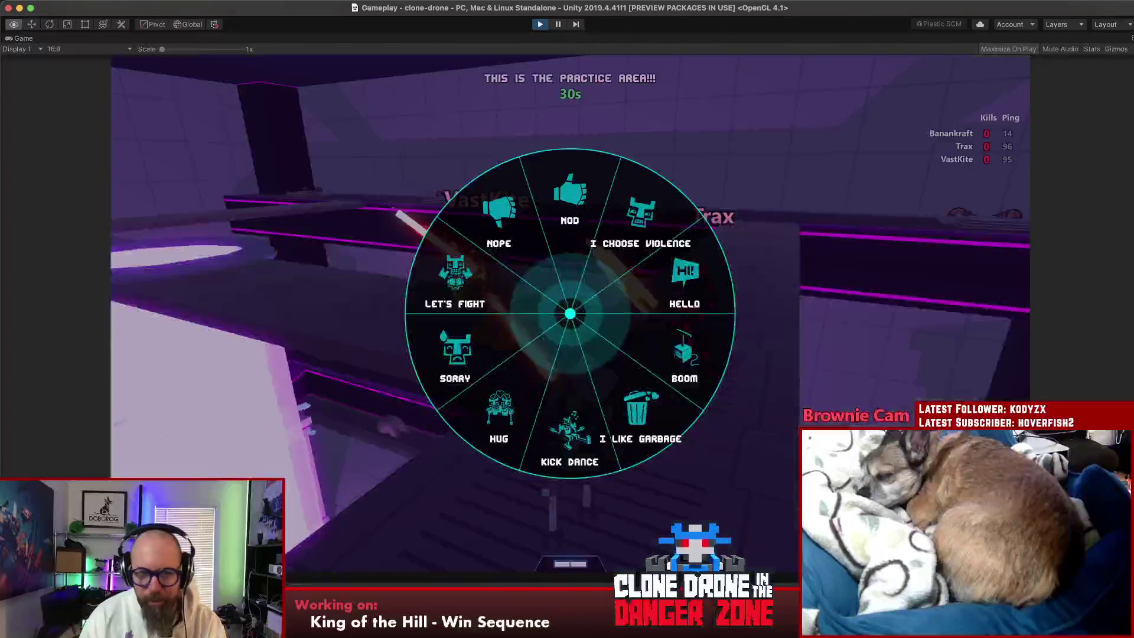
pyautogui.press('alt')
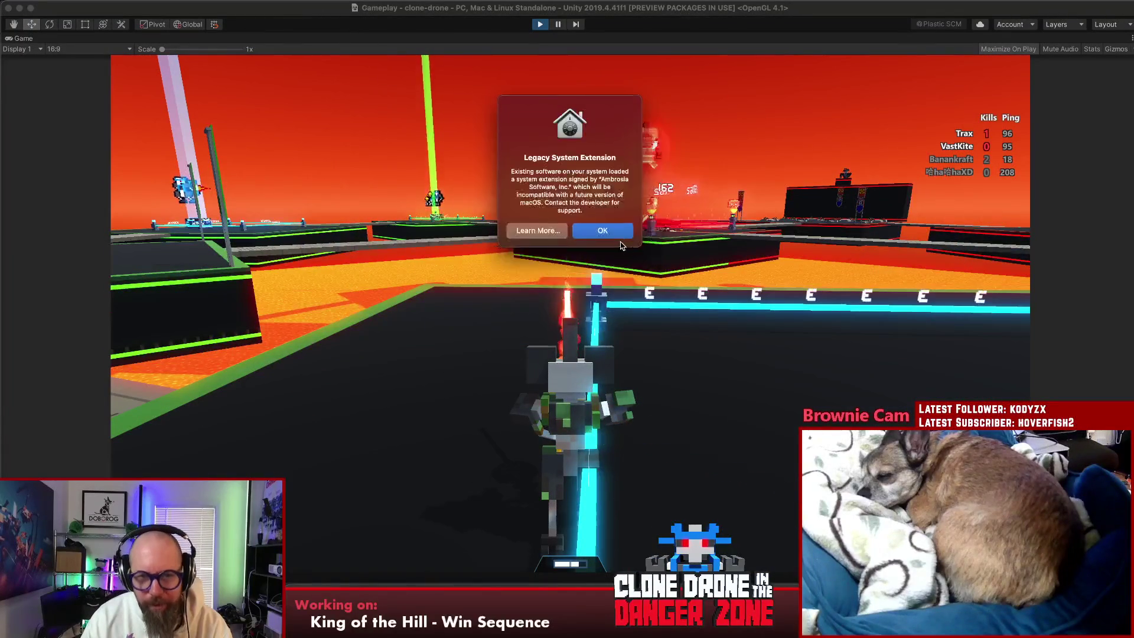
# Step: Dismiss the extension alert and run, with one jetpack jump, toward the central platform
pyautogui.click(615, 231)
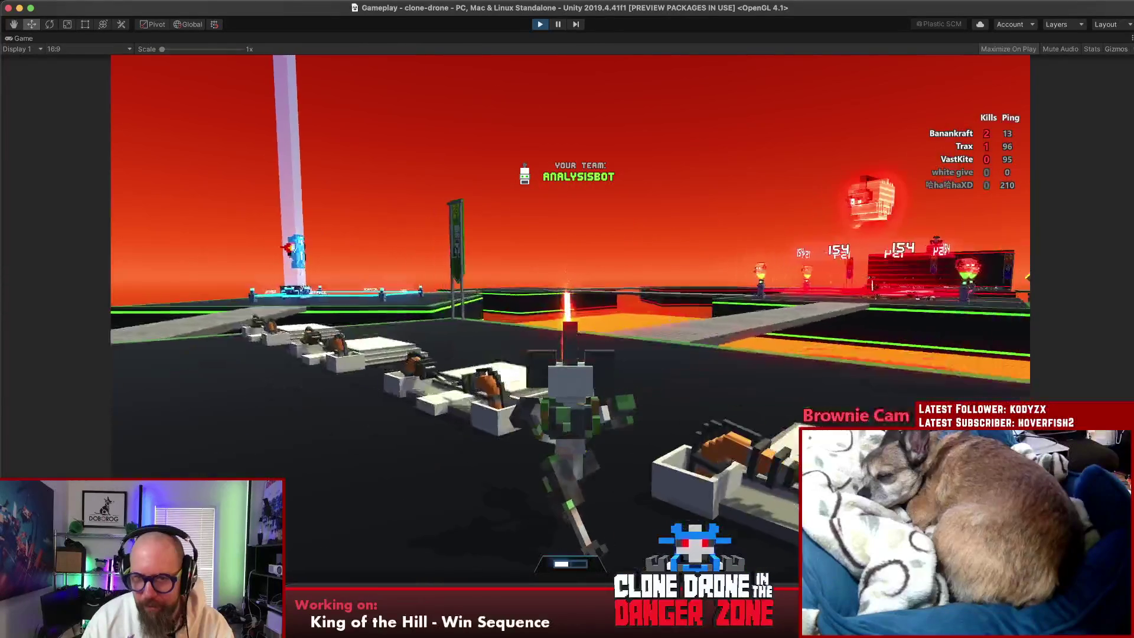
pyautogui.press('w')
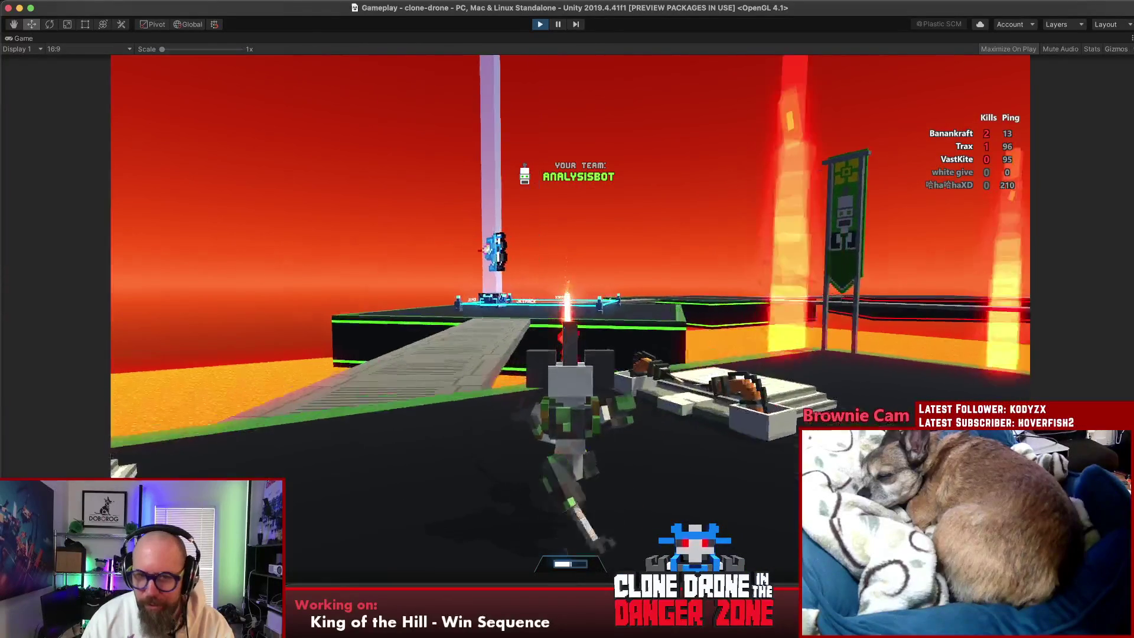
pyautogui.press('w')
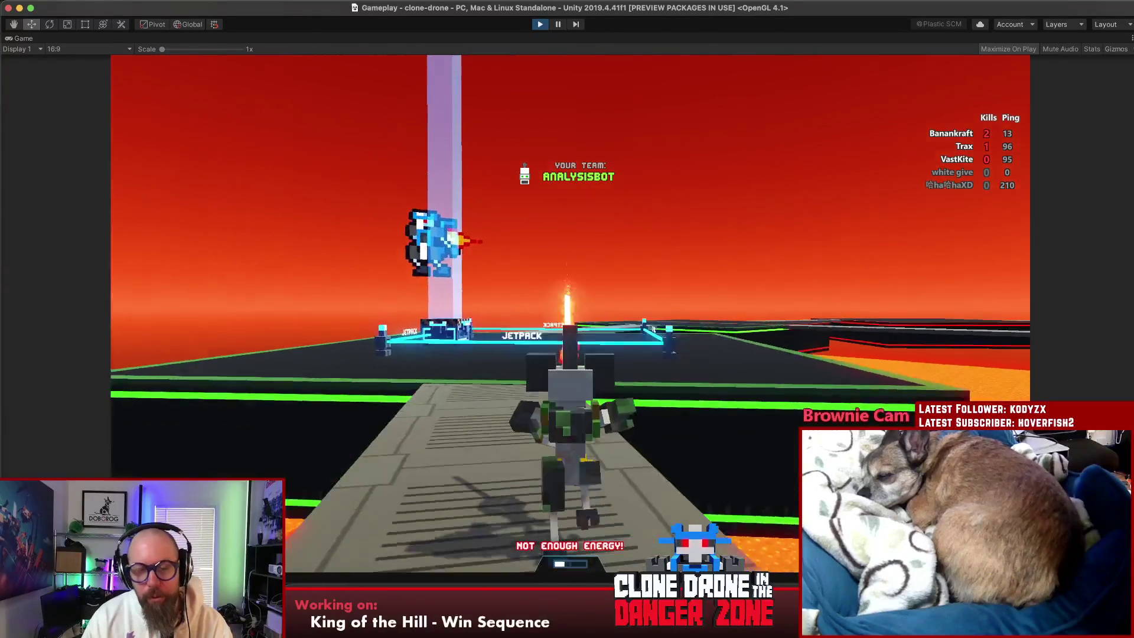
pyautogui.press('w')
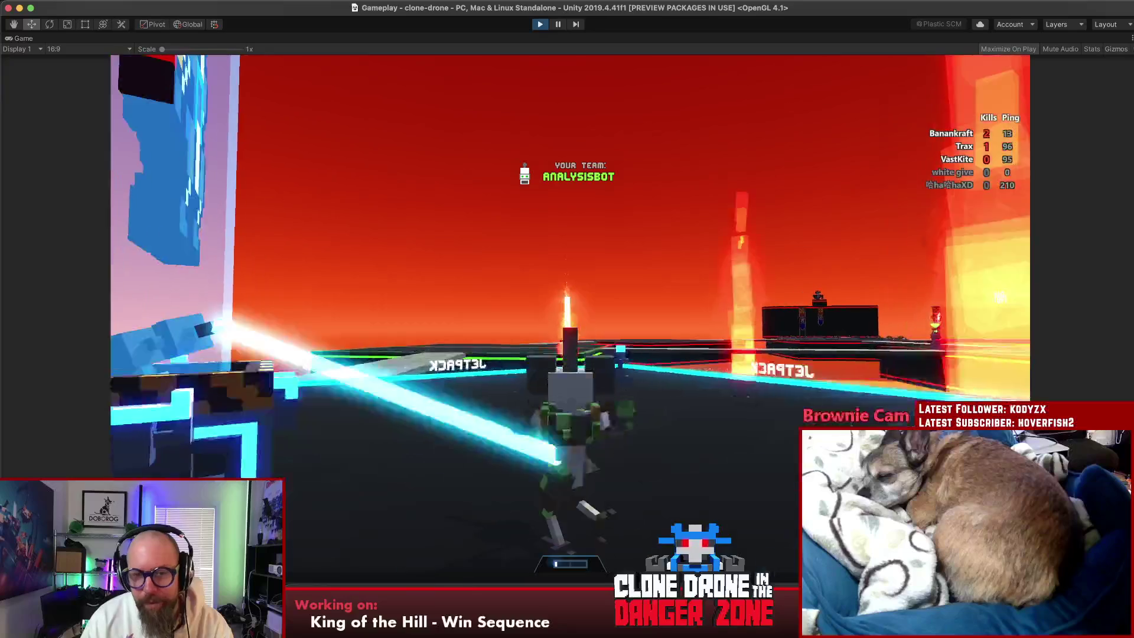
pyautogui.press('w')
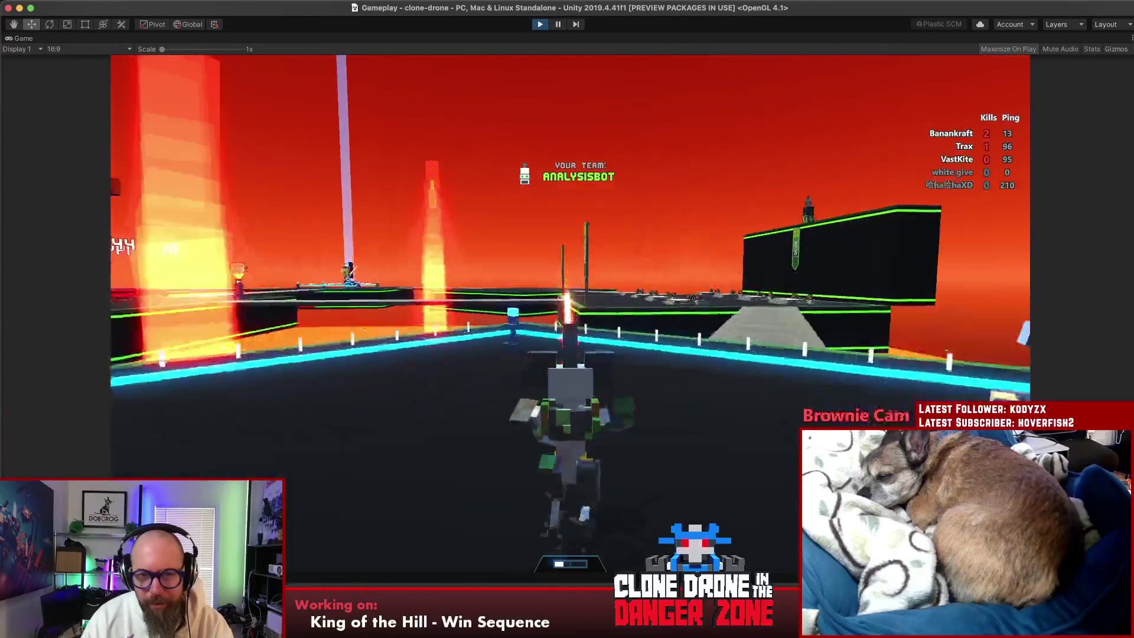
pyautogui.press('shift')
pyautogui.press('w')
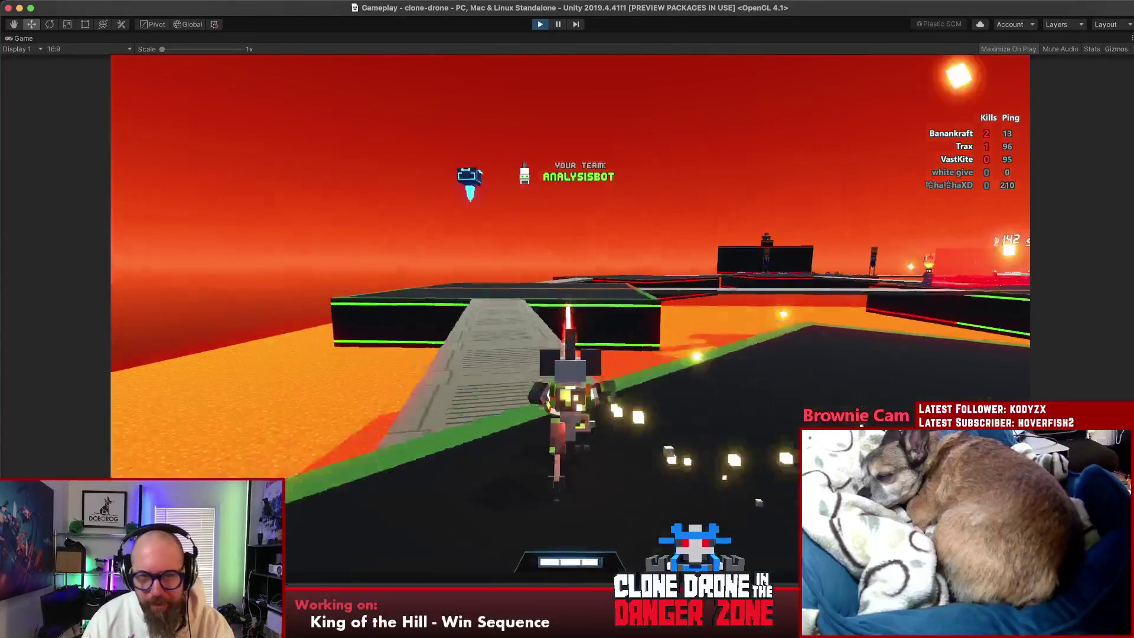
pyautogui.press('w')
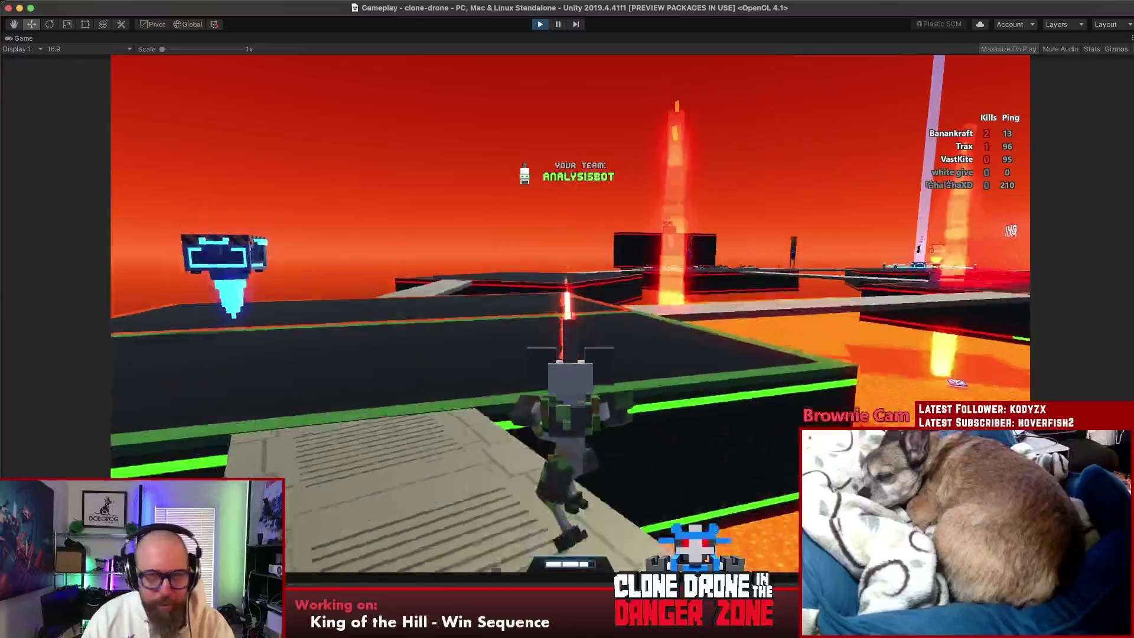
pyautogui.press('w')
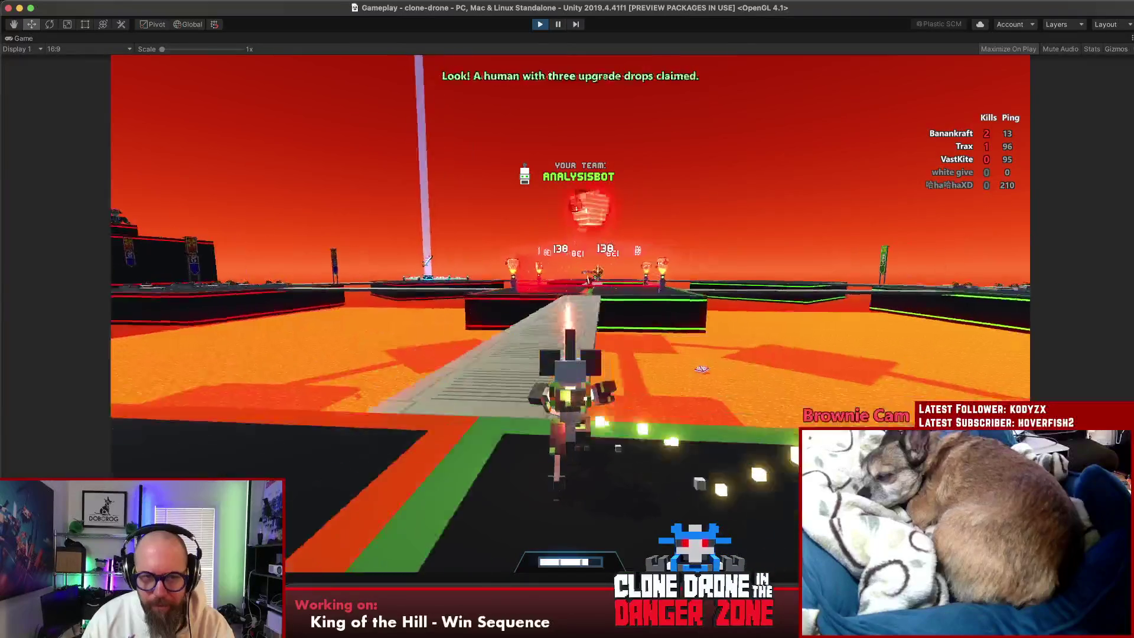
pyautogui.press('w')
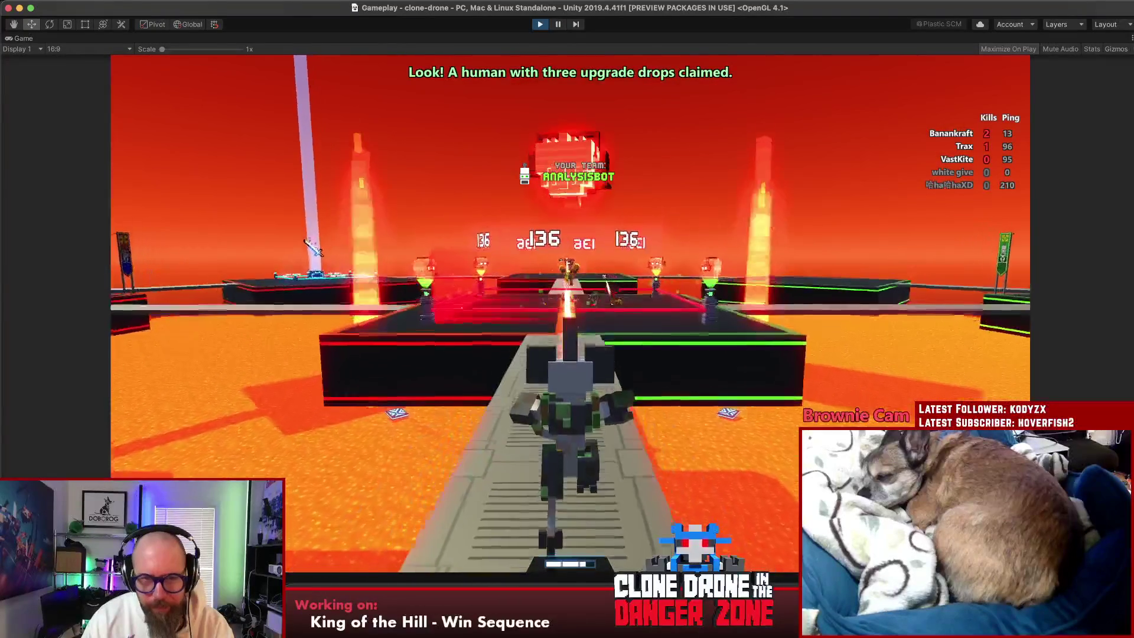
# Step: Sword-fight VastKite along the walkway, then battle VastKite and Trax on the centre platform
pyautogui.press('w')
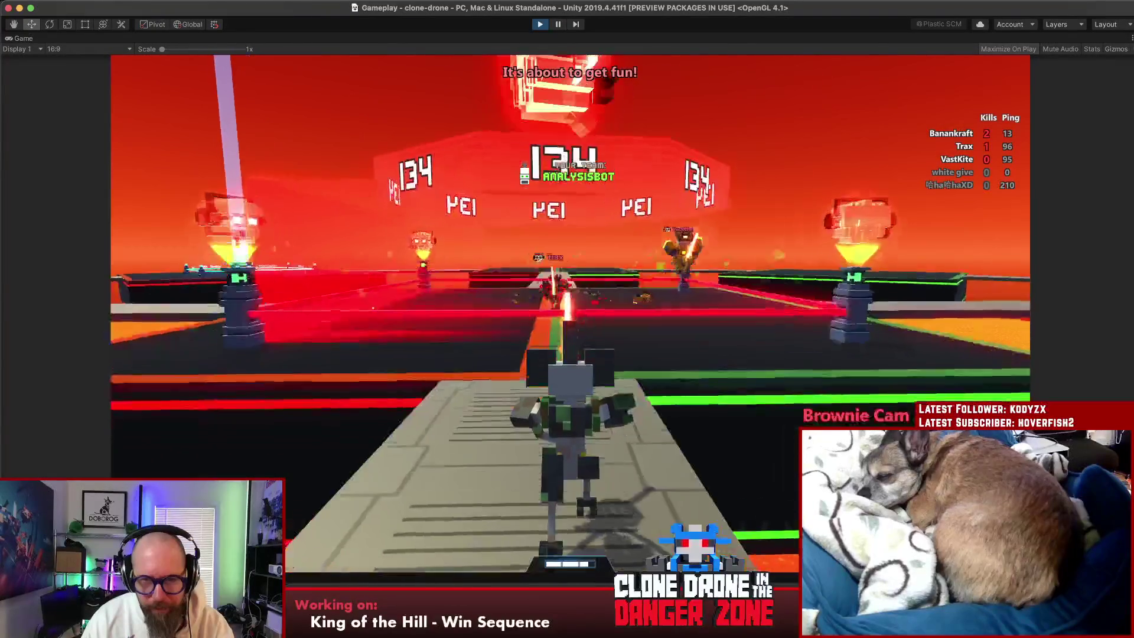
pyautogui.press('w')
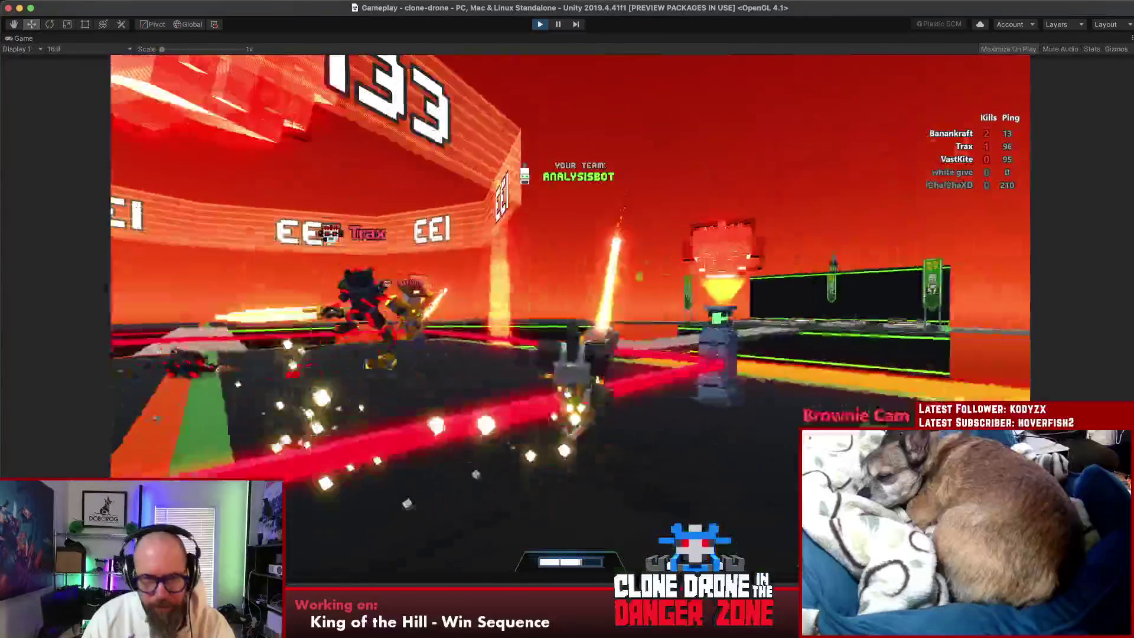
pyautogui.press('w')
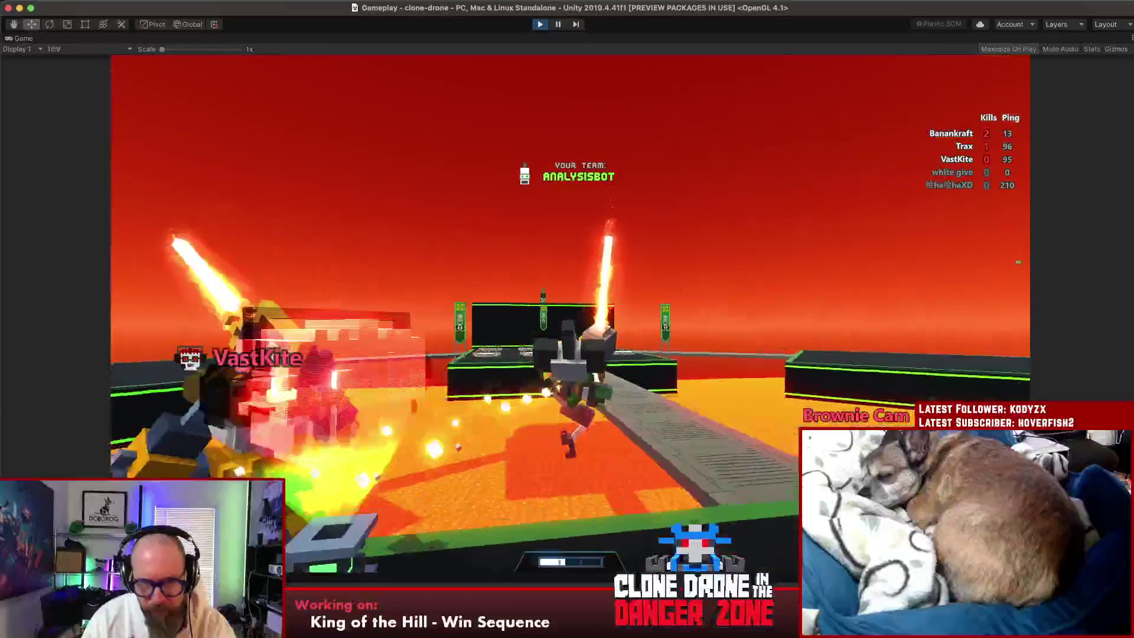
pyautogui.press('w')
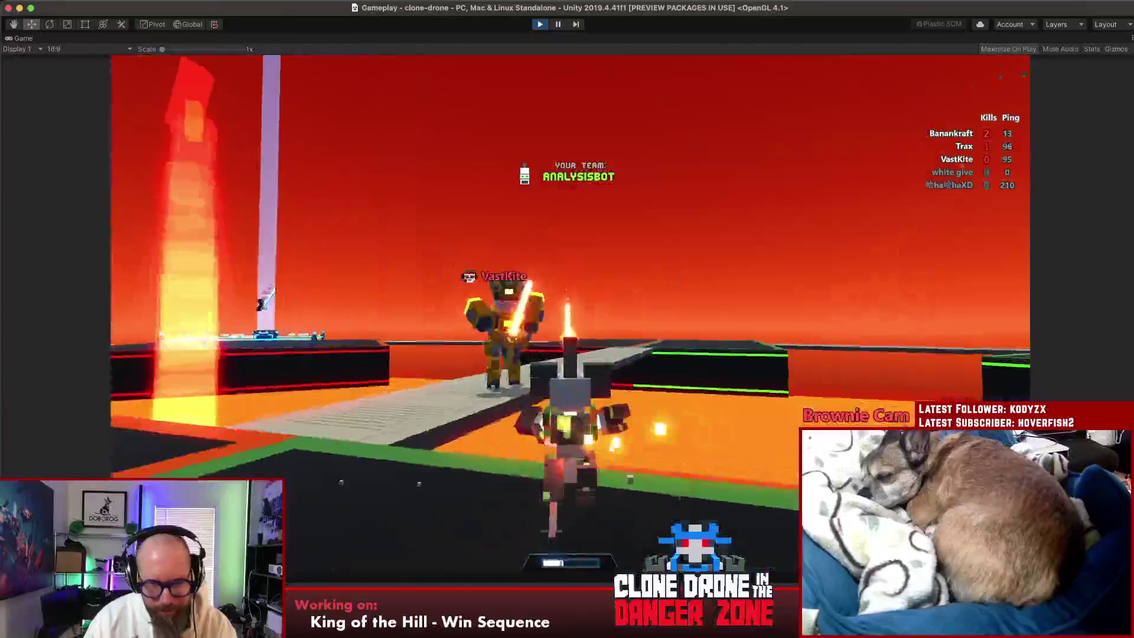
pyautogui.press('w')
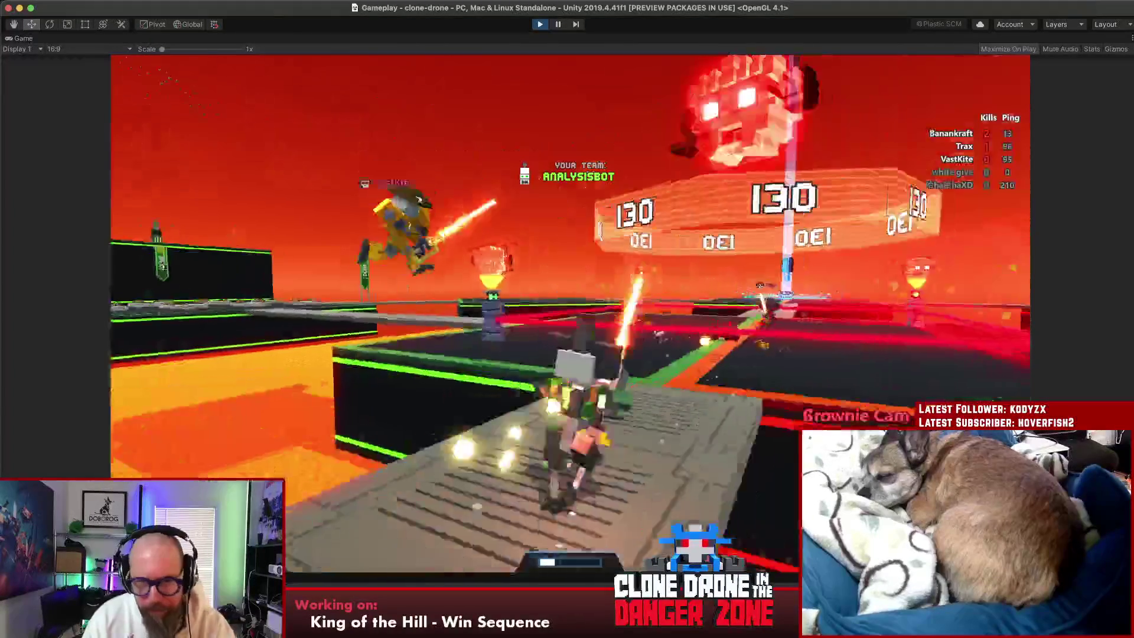
pyautogui.press('w')
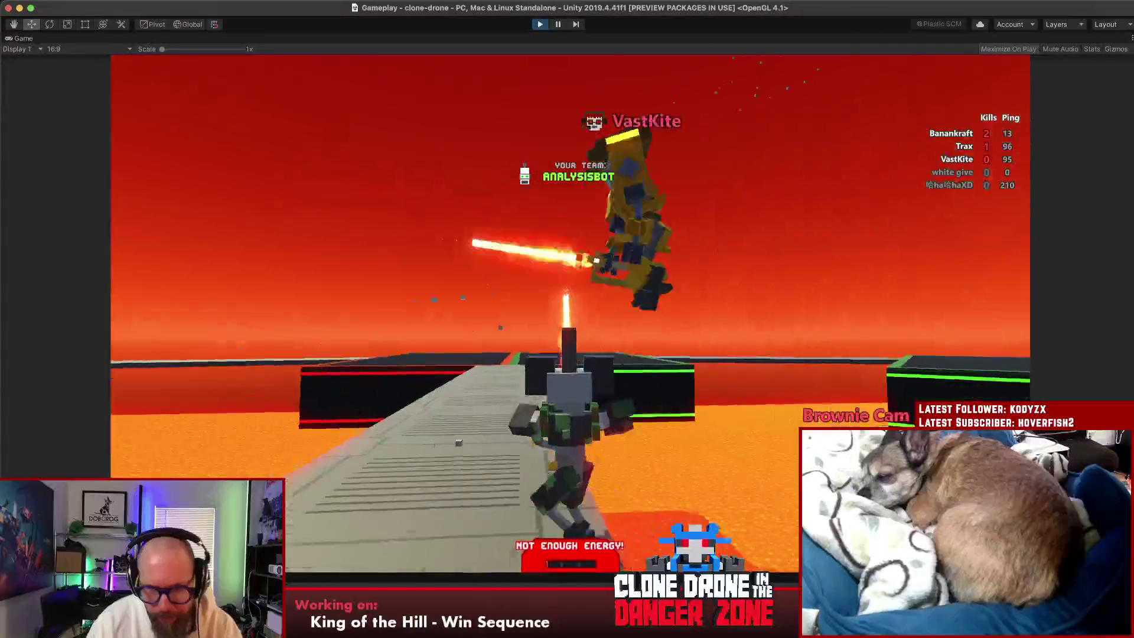
pyautogui.press('w')
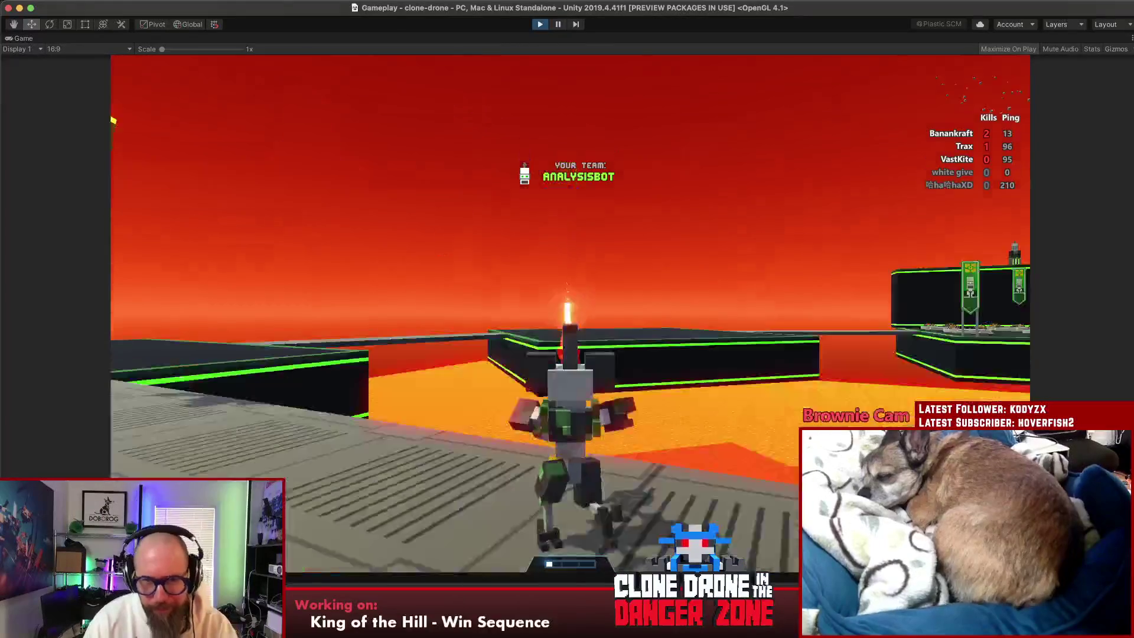
pyautogui.press('w')
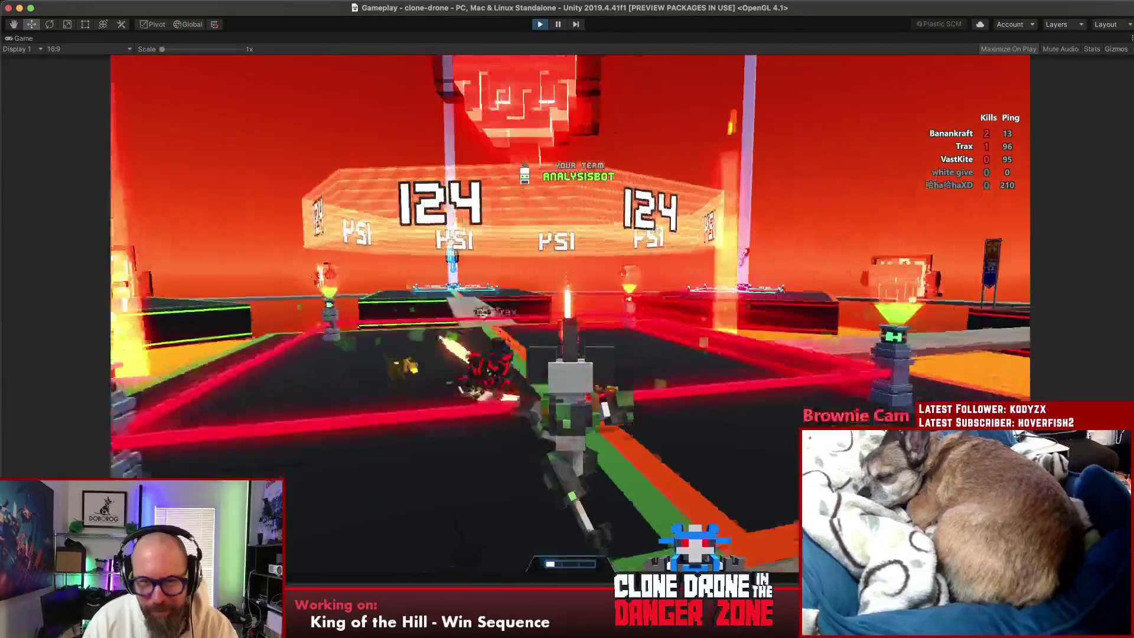
pyautogui.press('w')
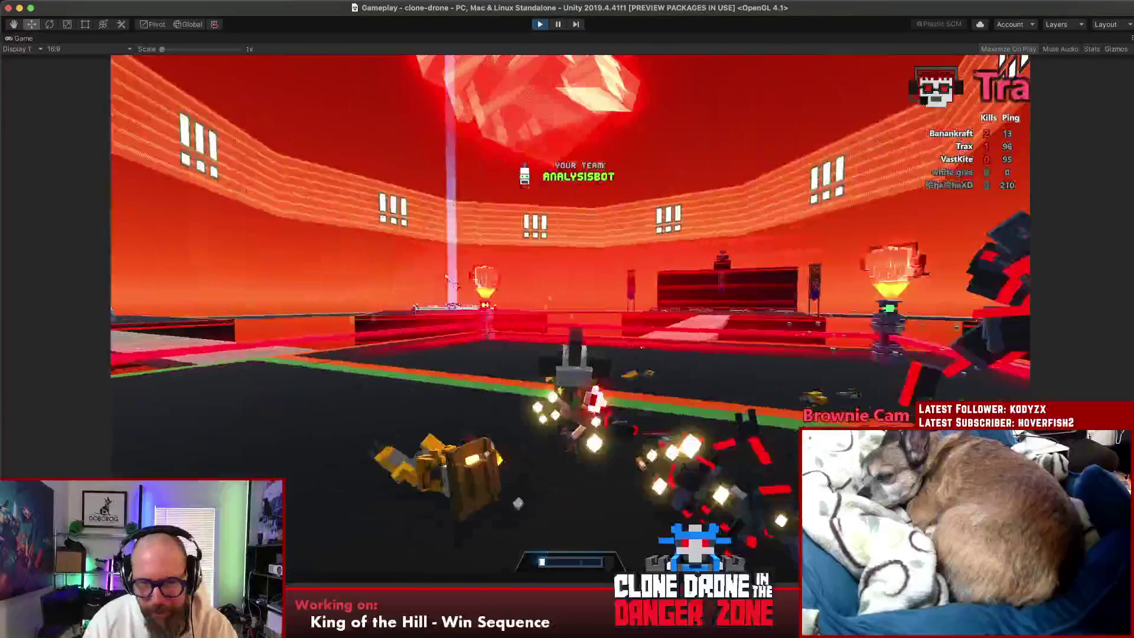
pyautogui.press('w')
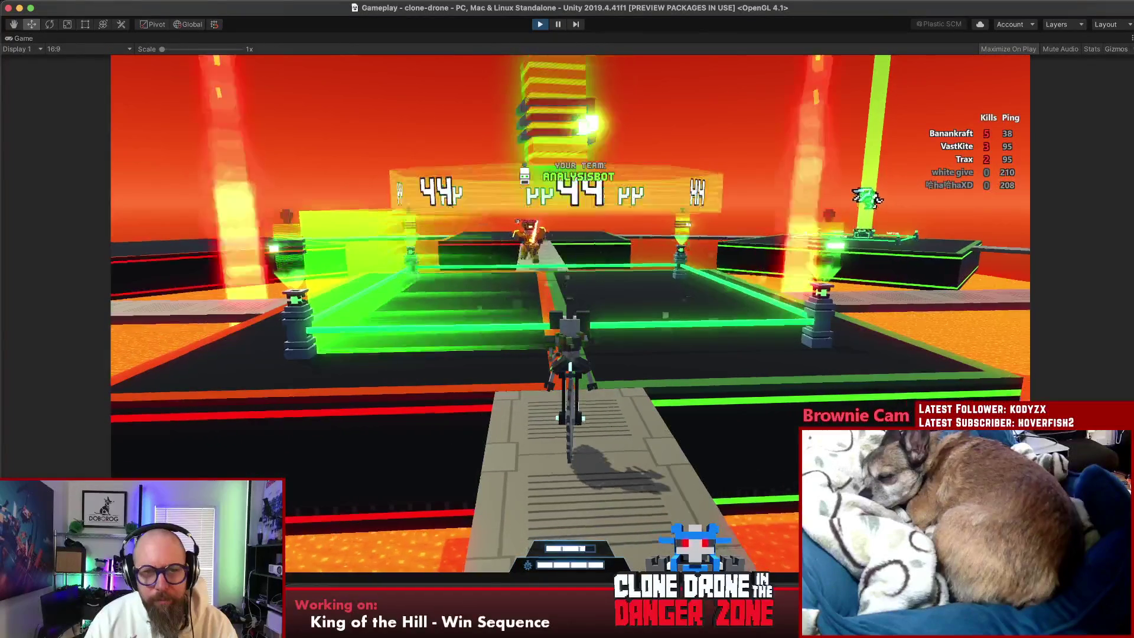
# Step: Keep playing the round, pause briefly, then bring Sublime Text's playtest notes to the front
pyautogui.press('w')
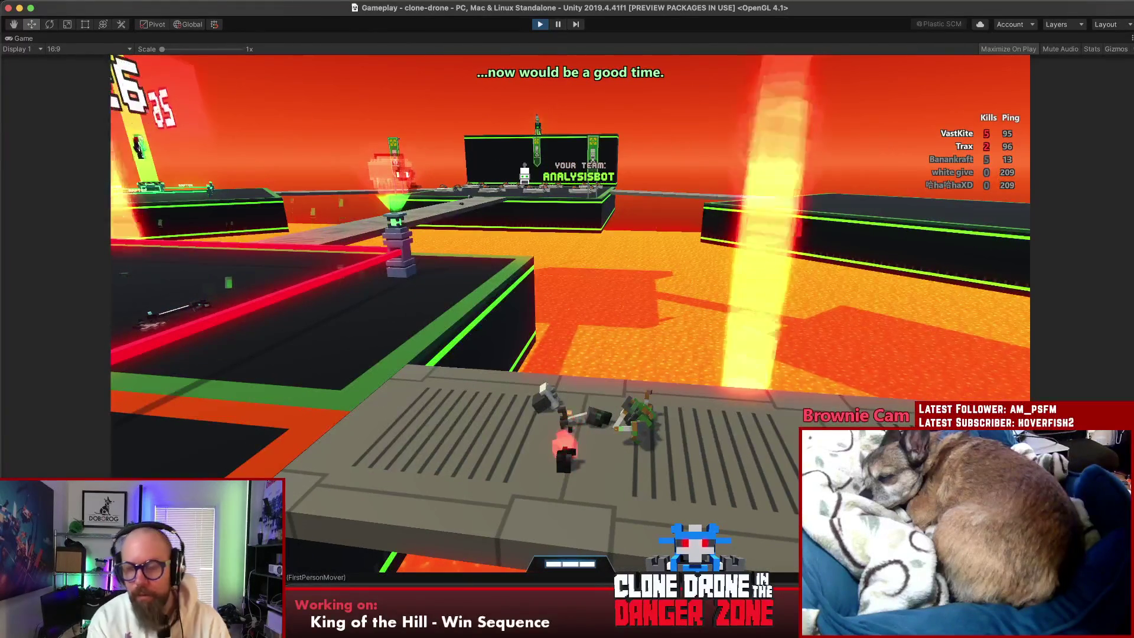
pyautogui.press('Escape')
pyautogui.press('Escape')
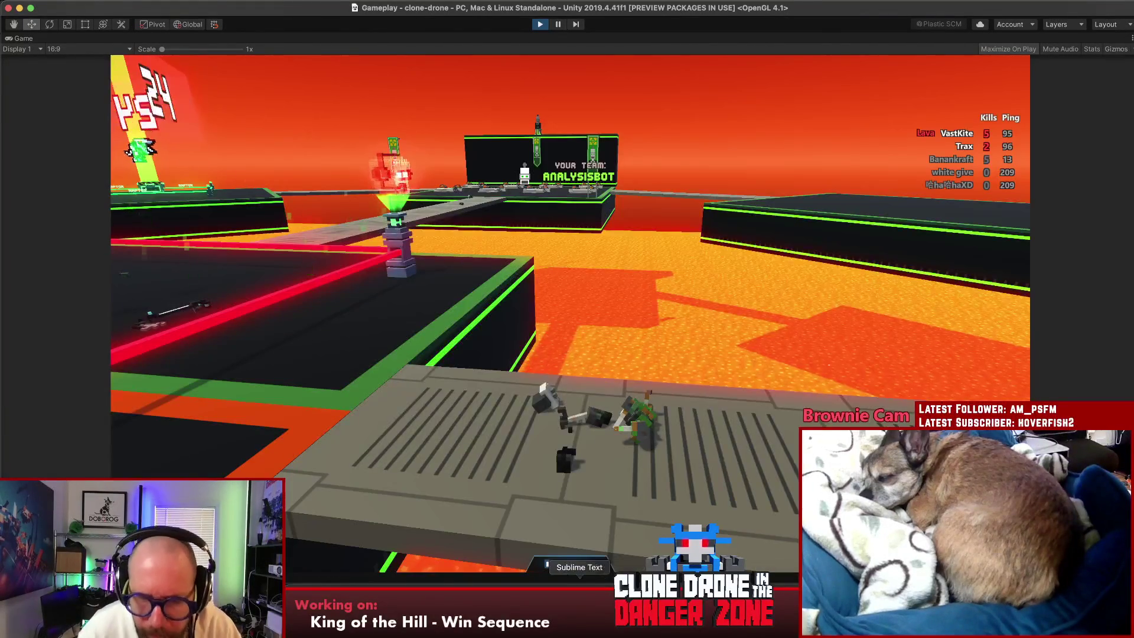
pyautogui.click(579, 594)
pyautogui.press('super+grave')
# Step: Add a 'Bugs:' section with a new bullet line to the untitled playtest notes
pyautogui.click(513, 233)
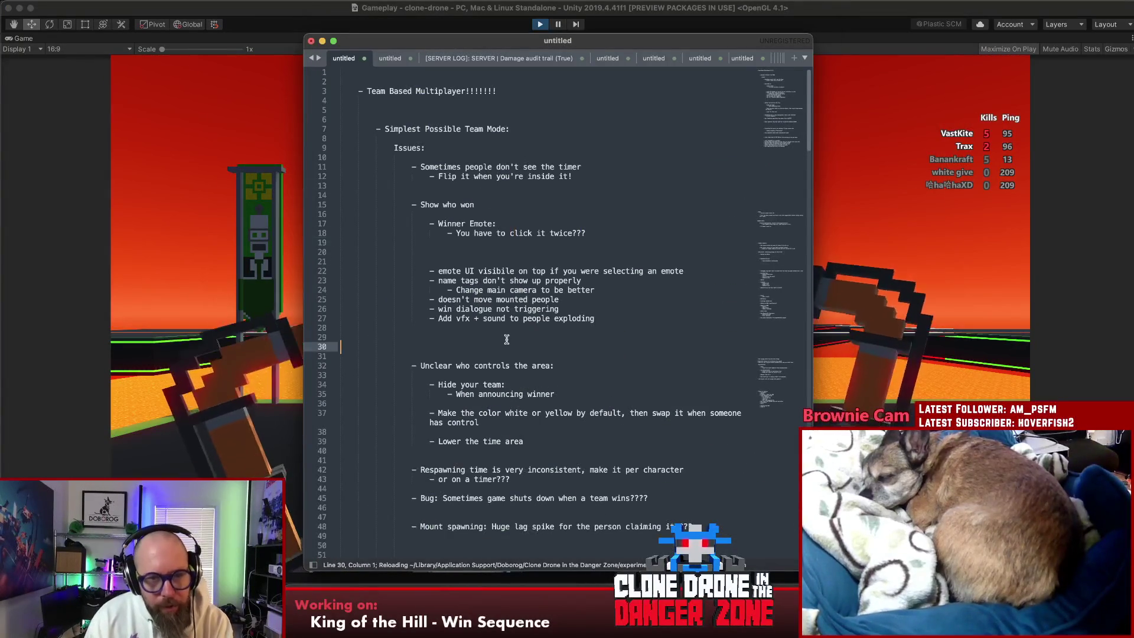
pyautogui.click(566, 339)
pyautogui.press('Return')
pyautogui.press('Return')
pyautogui.press('Return')
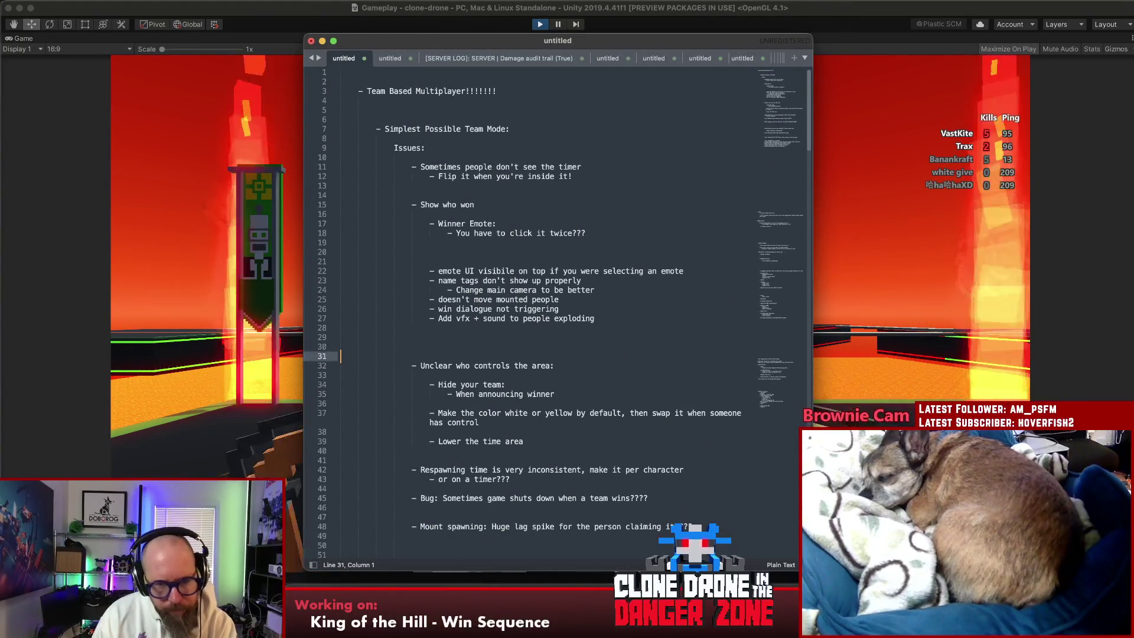
pyautogui.click(593, 347)
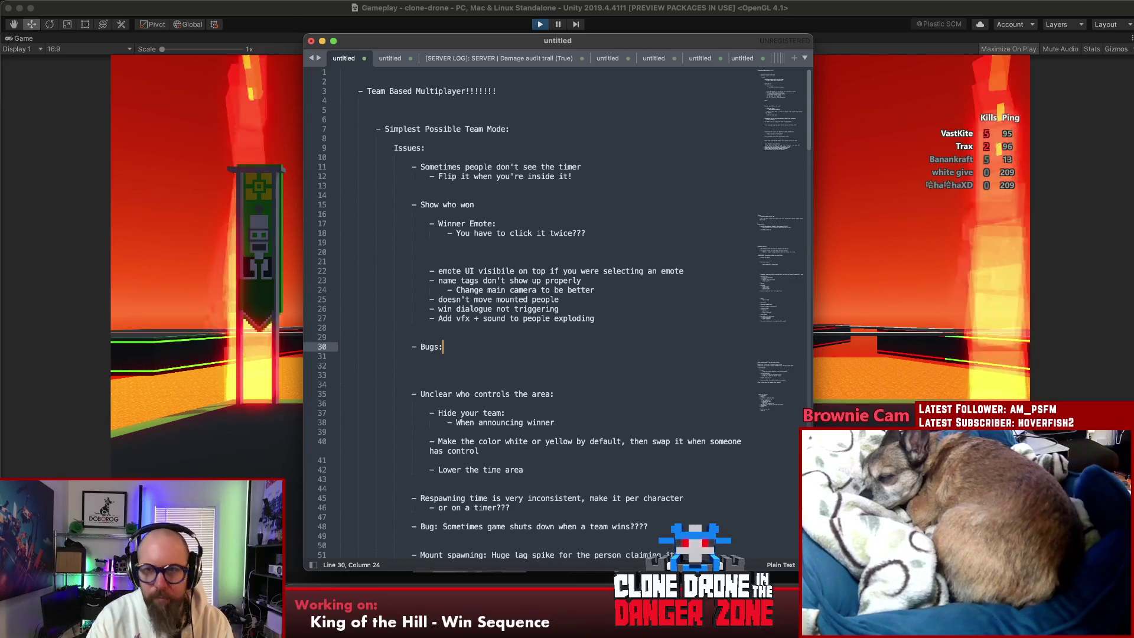
pyautogui.press('Return')
# Step: Move the notes window right, return to the game, and pick the Kick upgrade
pyautogui.moveTo(550, 41)
pyautogui.mouseDown()
pyautogui.moveTo(997, 48)
pyautogui.moveTo(926, 36)
pyautogui.moveTo(936, 82)
pyautogui.moveTo(632, 83)
pyautogui.moveTo(895, 33)
pyautogui.mouseUp()
pyautogui.press('super+Tab')
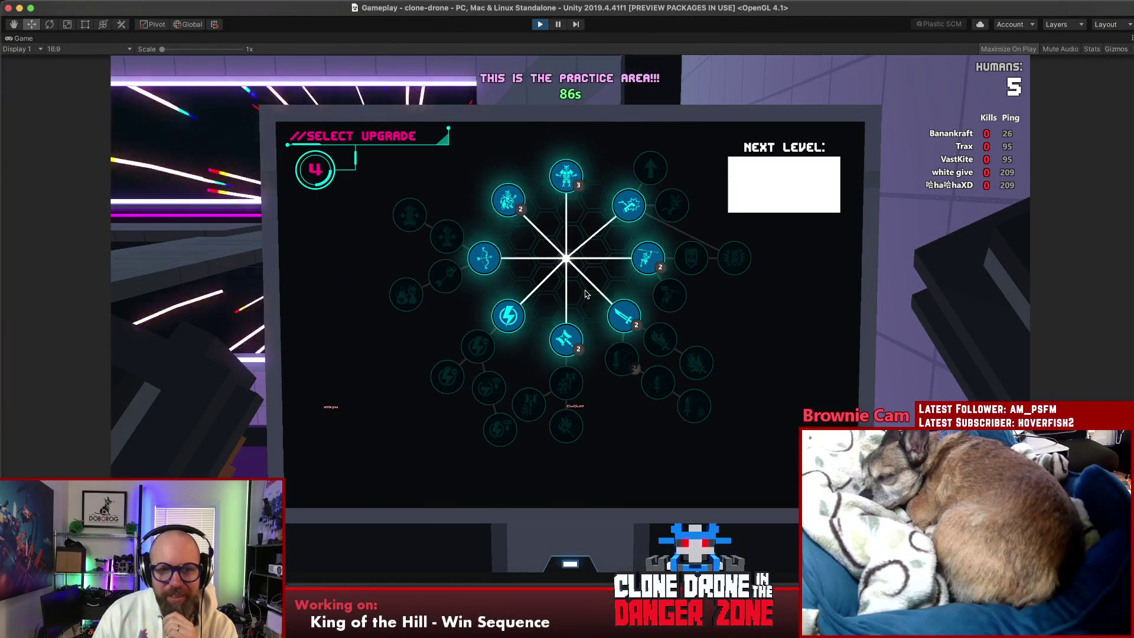
pyautogui.click(630, 218)
# Step: Pick a second upgrade, pause the game, and bring the notes window up on the right
pyautogui.click(670, 203)
pyautogui.click(498, 326)
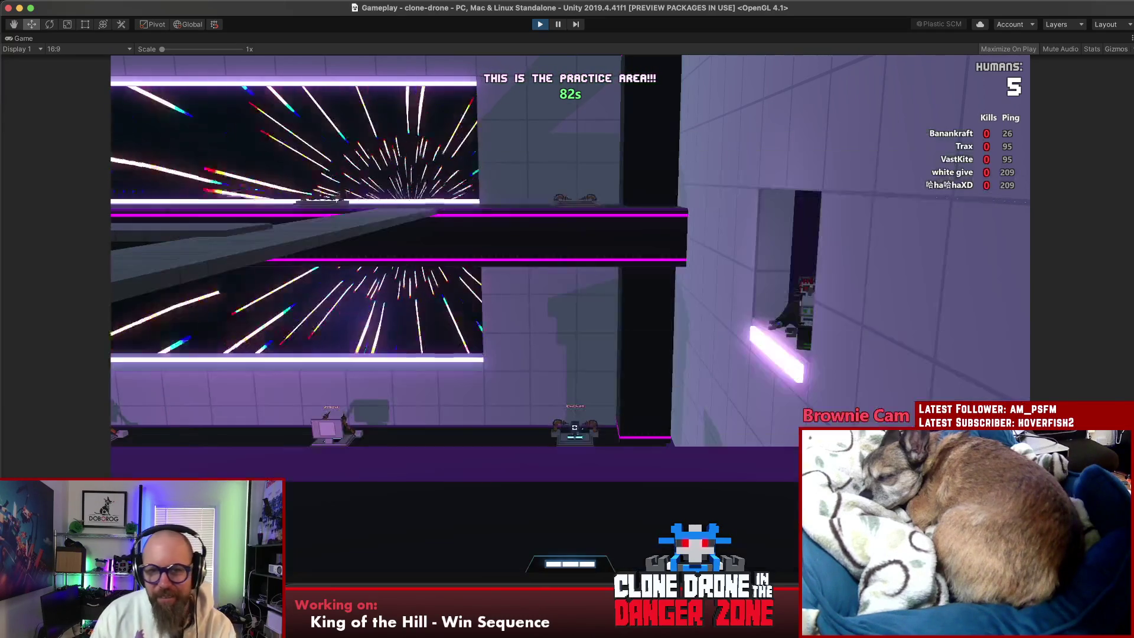
pyautogui.press('Escape')
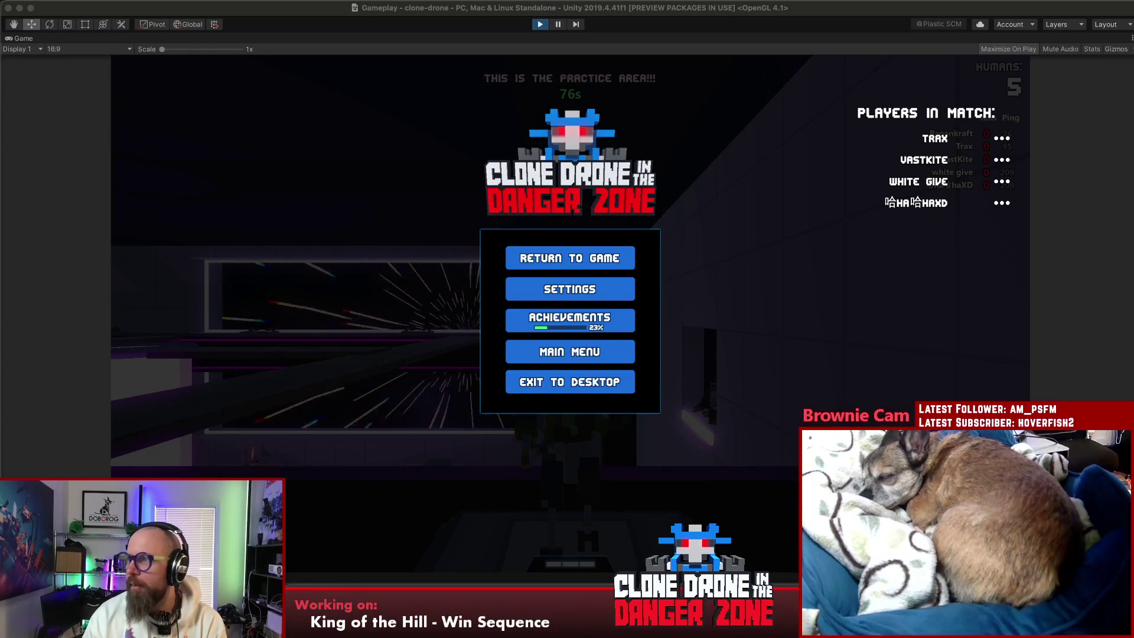
pyautogui.press('super+Tab')
pyautogui.moveTo(616, 86); pyautogui.dragTo(790, 63)
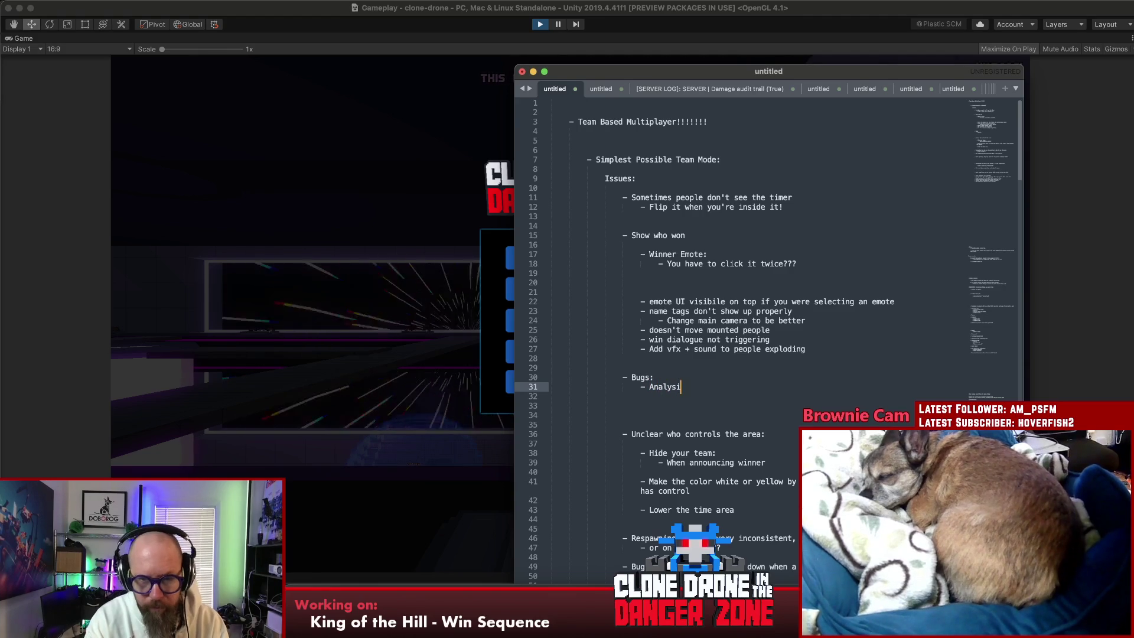
# Step: Log the Analysis-Bot hill-capture bug, start a join-game progress UI note, and return to the game
pyautogui.write("s-Bot team couldn't cap")
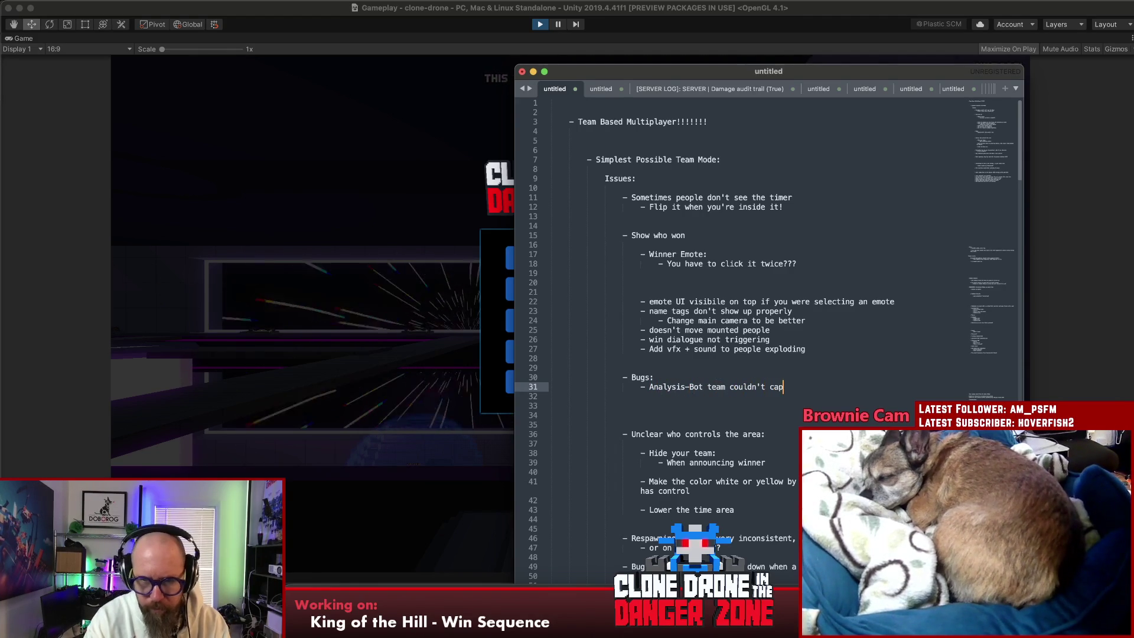
pyautogui.write('ture the hill')
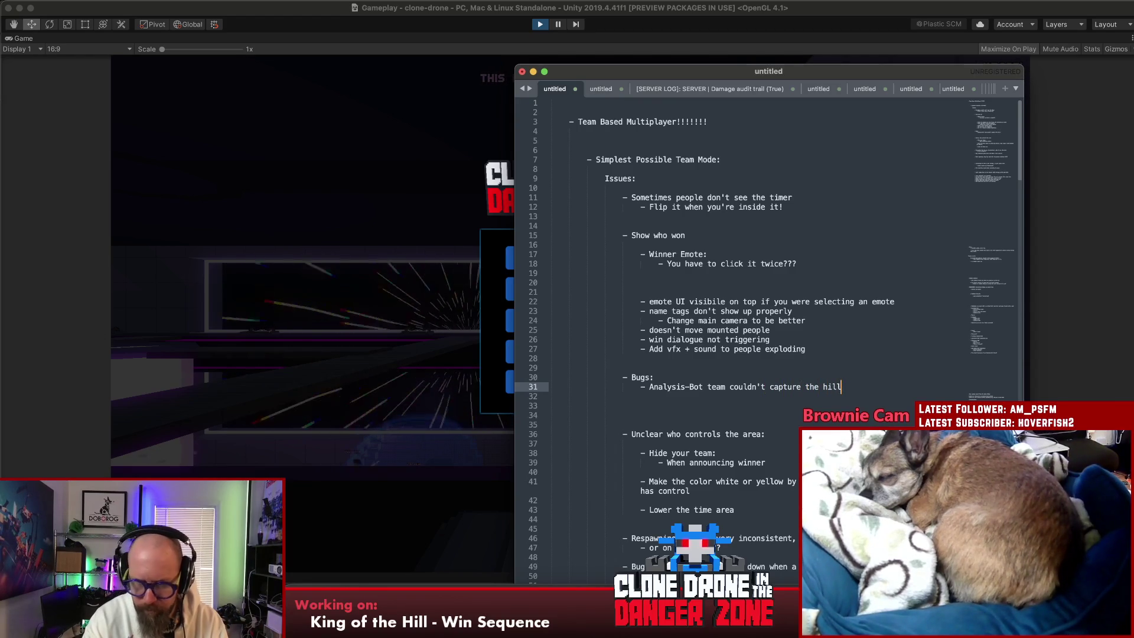
pyautogui.write('. ')
pyautogui.write('eem')
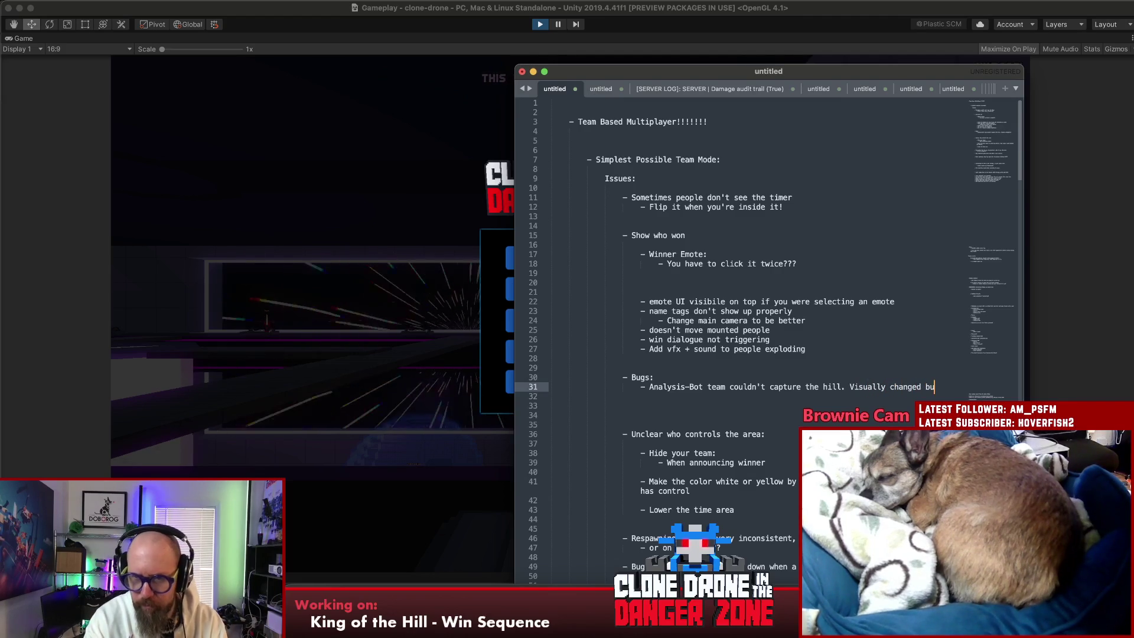
pyautogui.write("dn'ty")
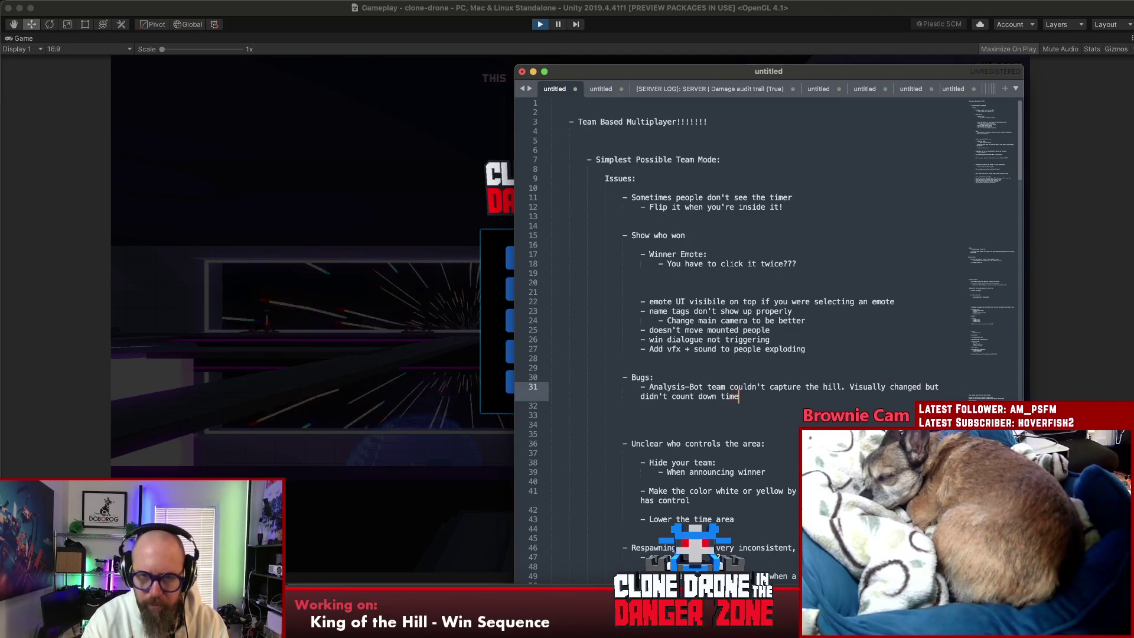
pyautogui.write('r')
pyautogui.press('Return')
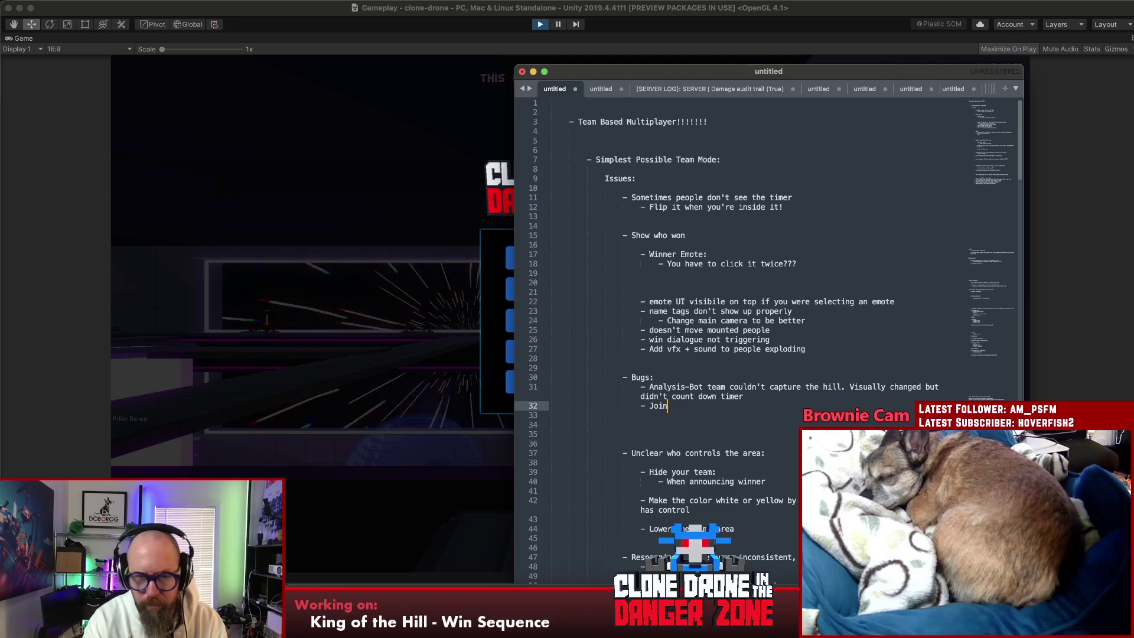
pyautogui.write('- Join game: No vi')
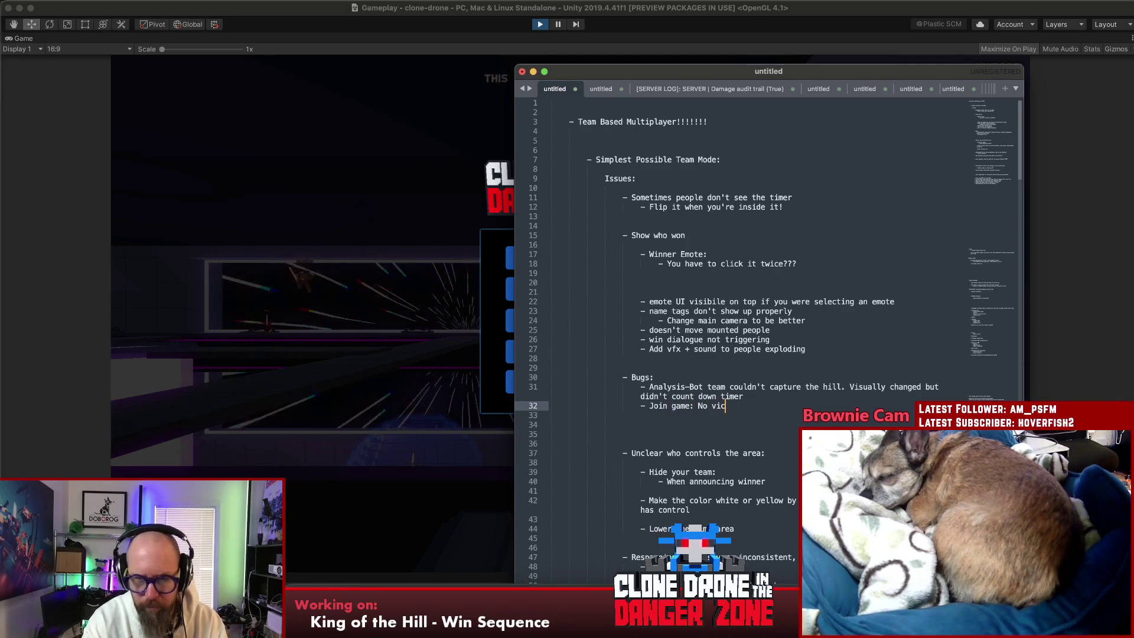
pyautogui.press('BackSpace')
pyautogui.press('BackSpace')
pyautogui.press('BackSpace')
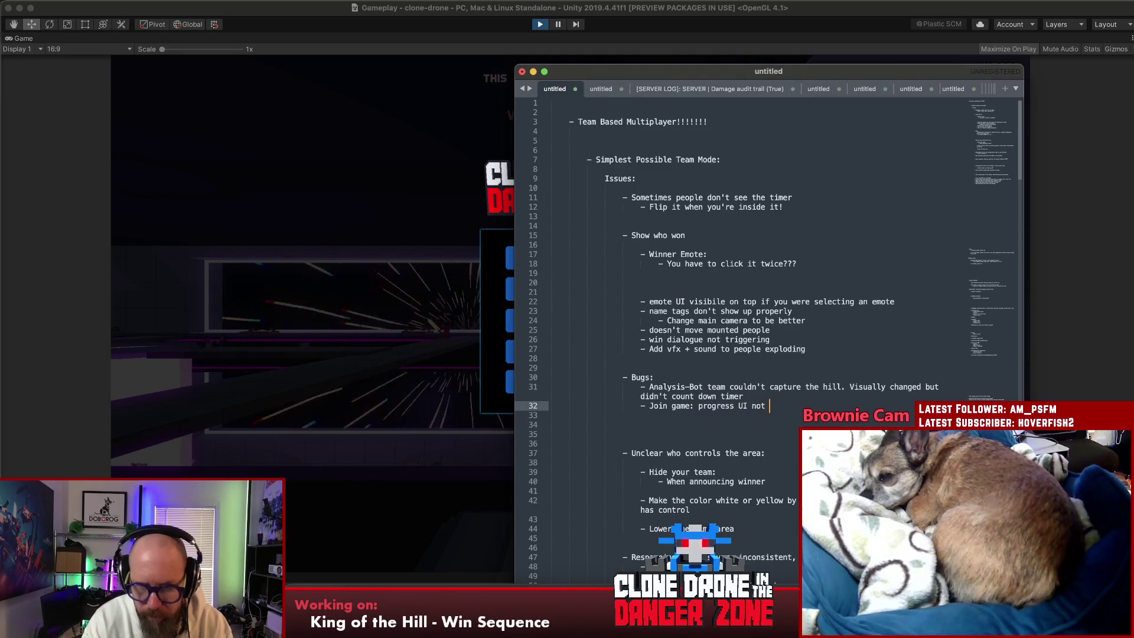
pyautogui.click(392, 281)
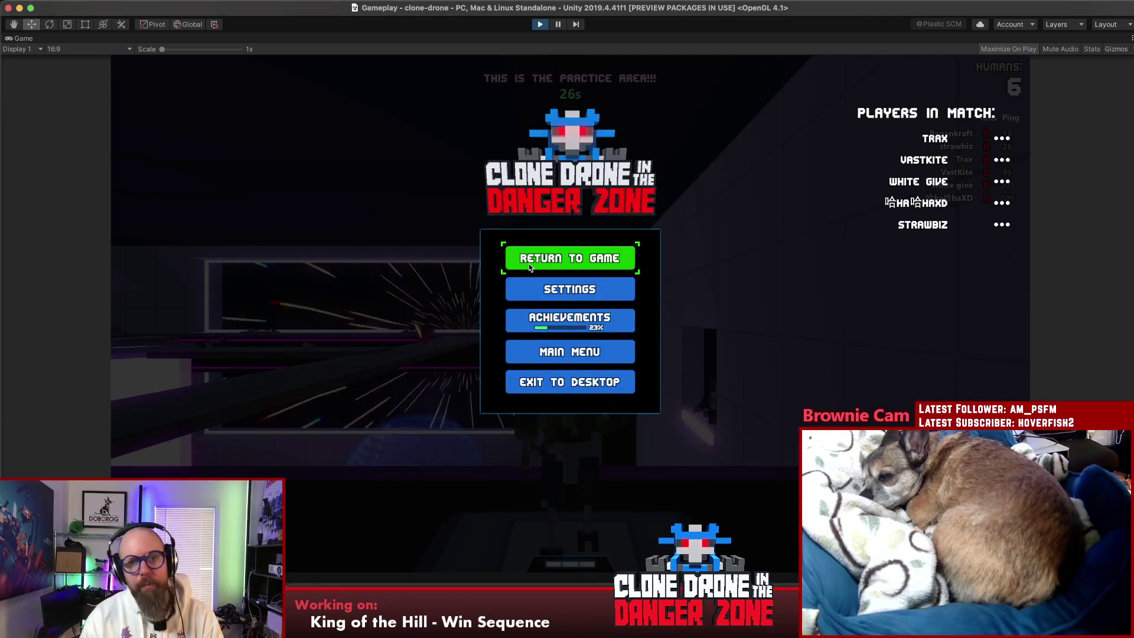
# Step: Resume from the pause menu and run around the practice area until the match countdown starts
pyautogui.click(529, 263)
pyautogui.press('w')
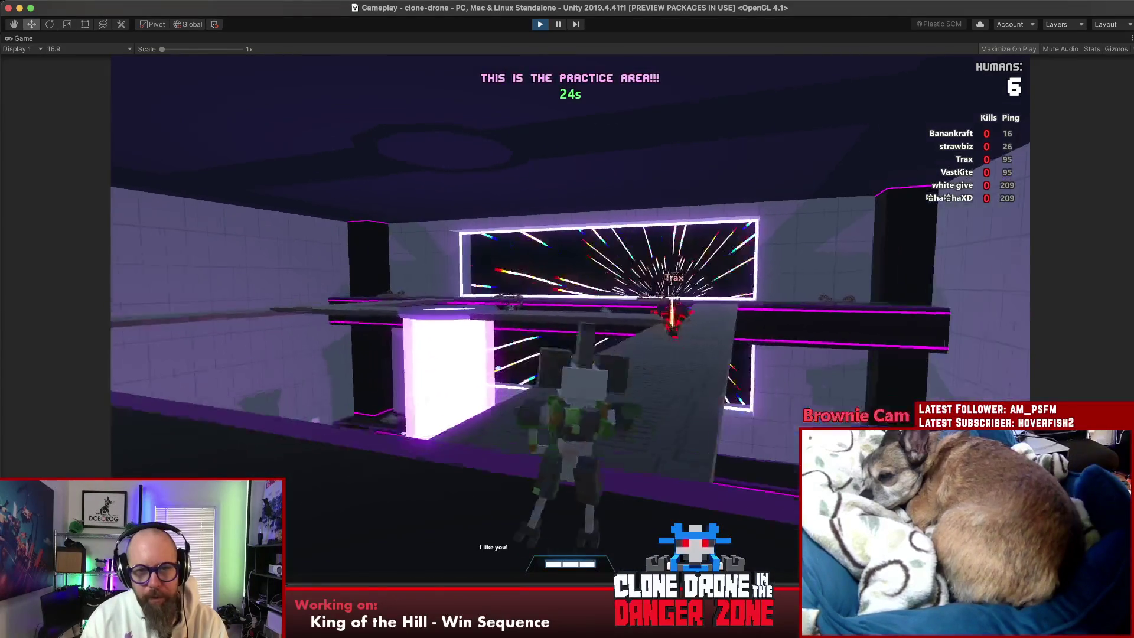
pyautogui.press('w')
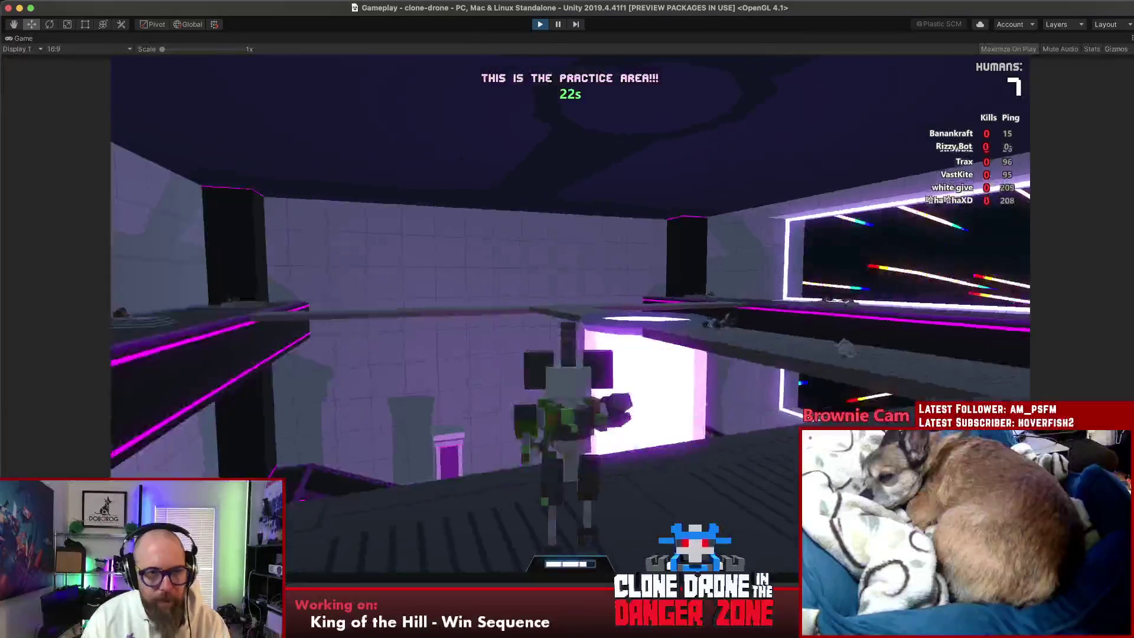
pyautogui.press('w')
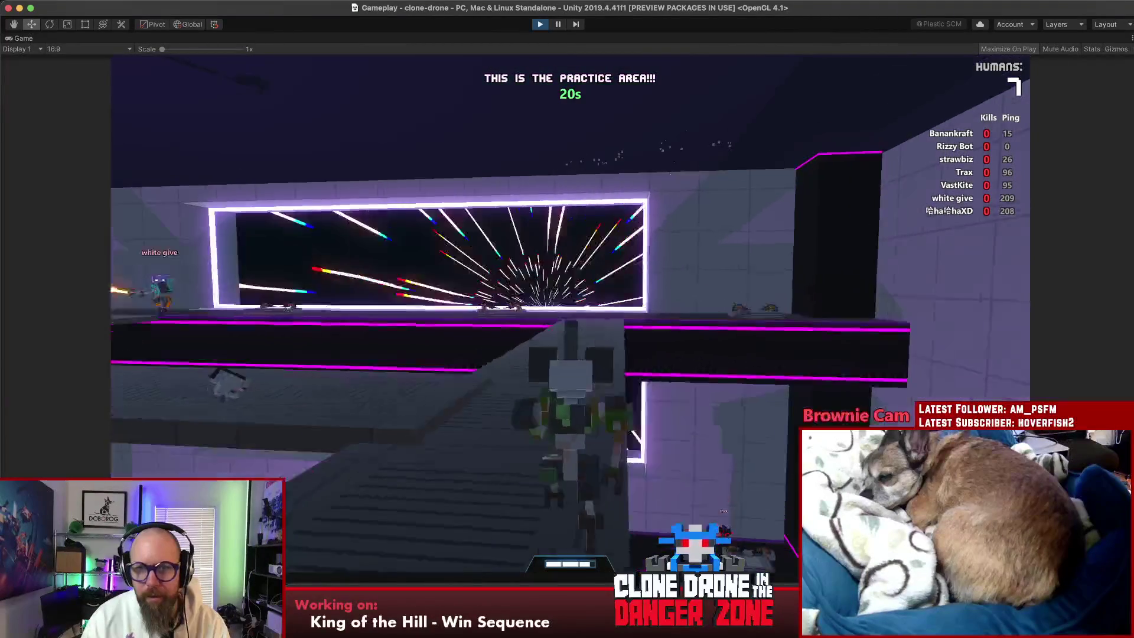
pyautogui.press('w')
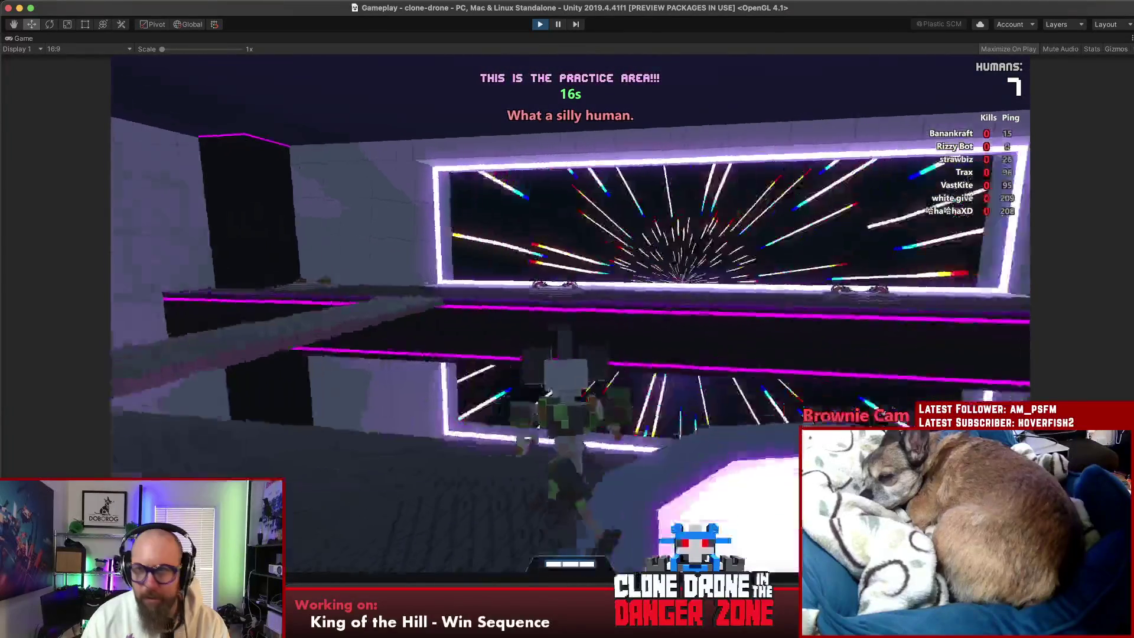
pyautogui.press('w')
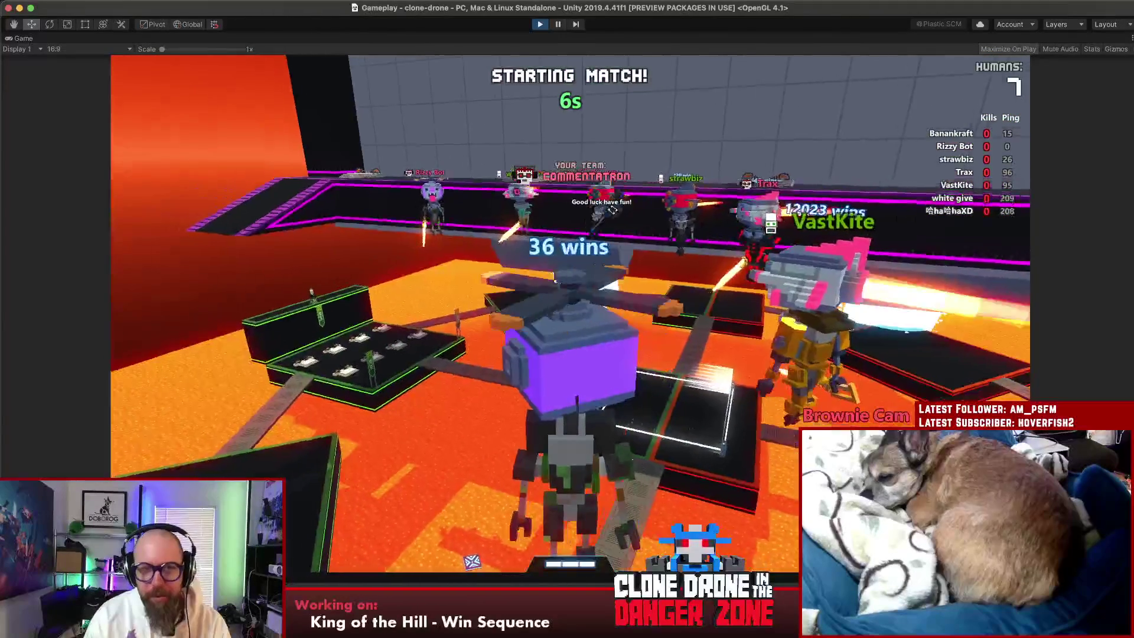
# Step: Play the Let's Fight emote from the emote wheel as the match begins
pyautogui.press('alt')
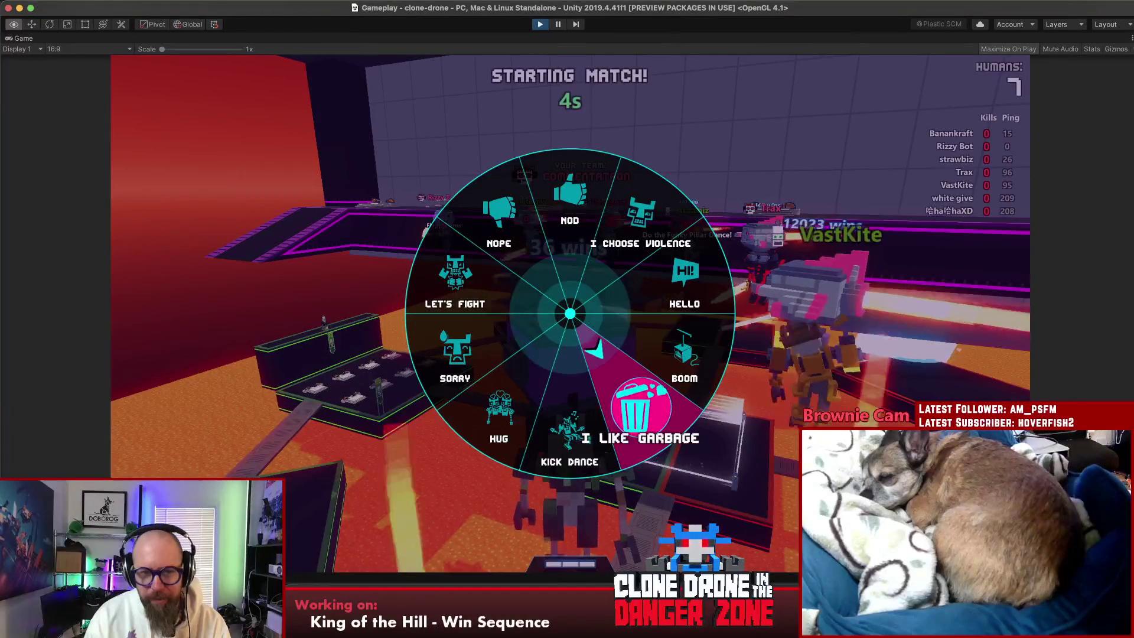
pyautogui.press('alt')
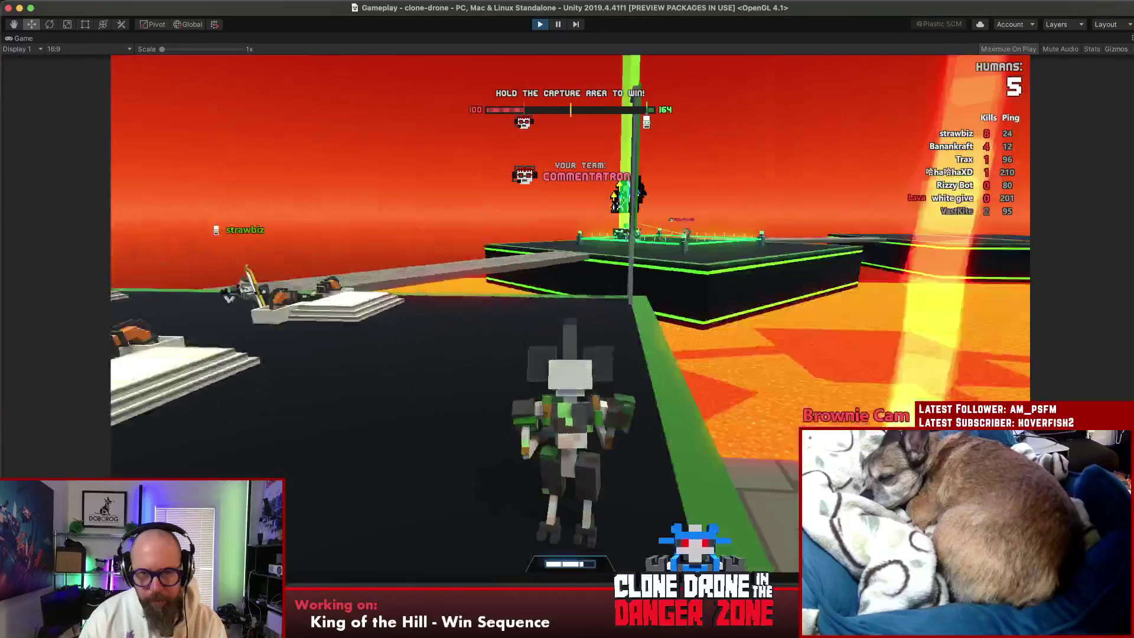
# Step: Run the robot up the ramp, try the emote wheel, then cross the lava field to the capture area
pyautogui.press('w')
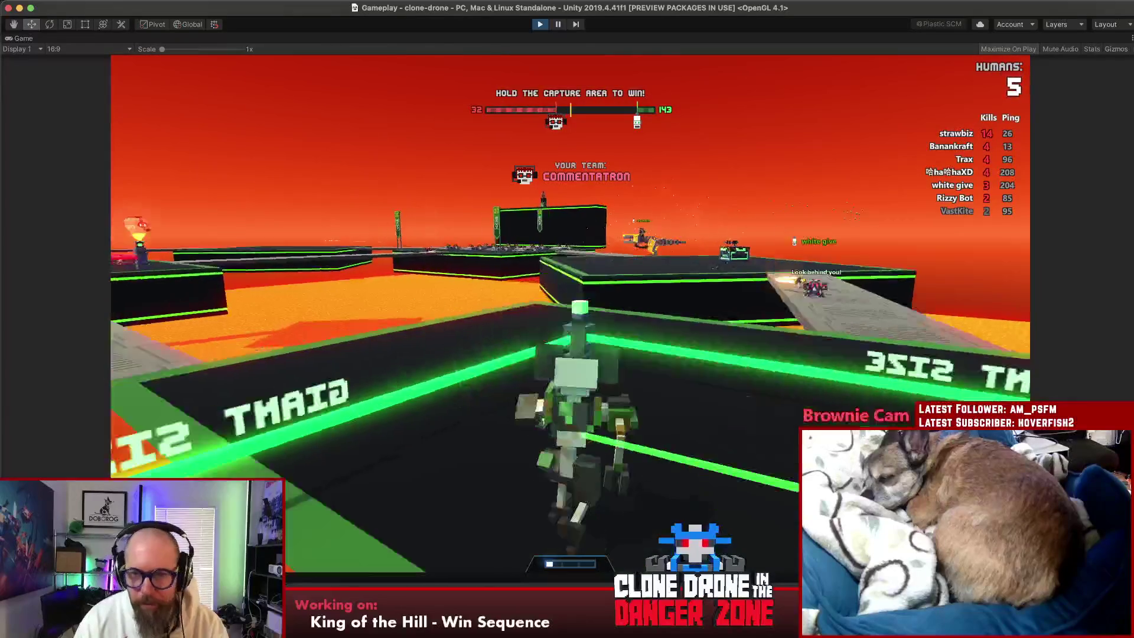
pyautogui.press('t')
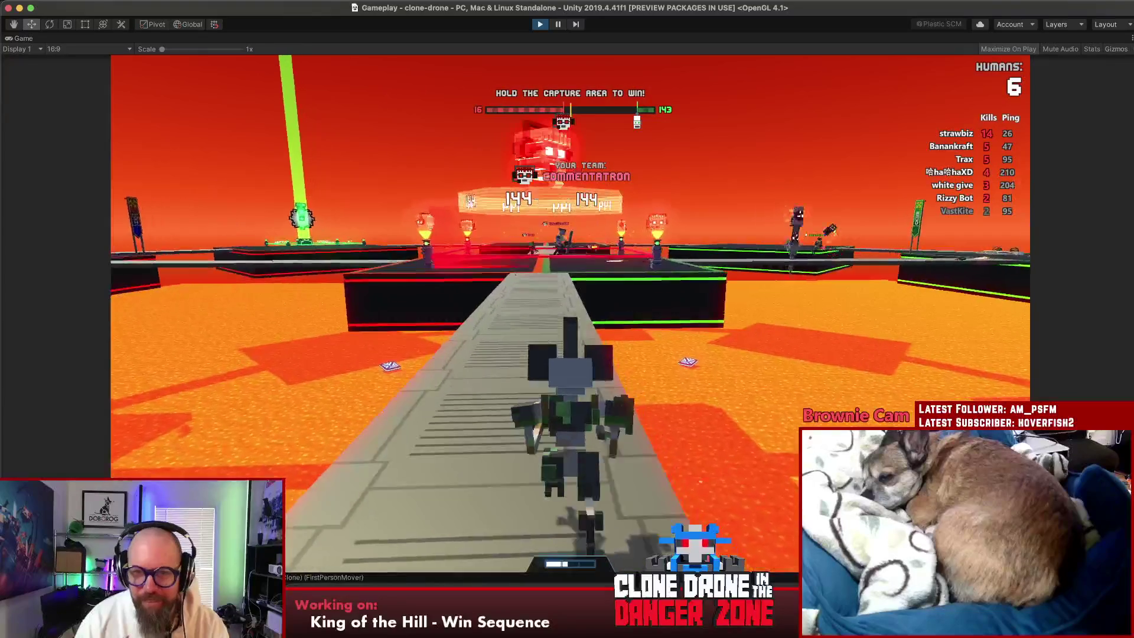
pyautogui.press('w')
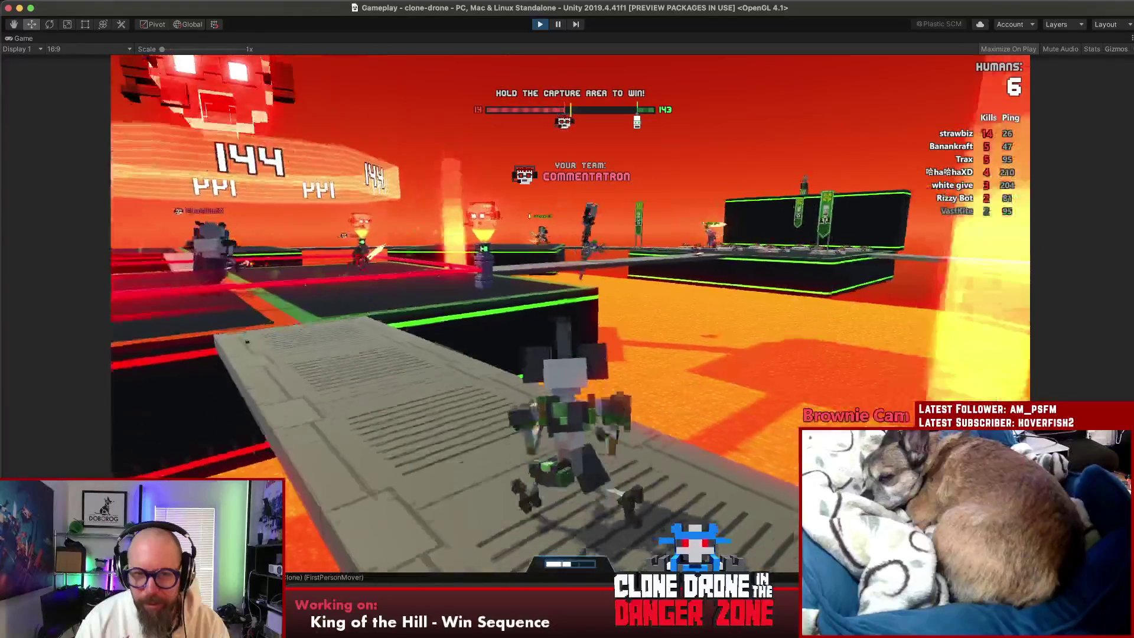
pyautogui.press('w')
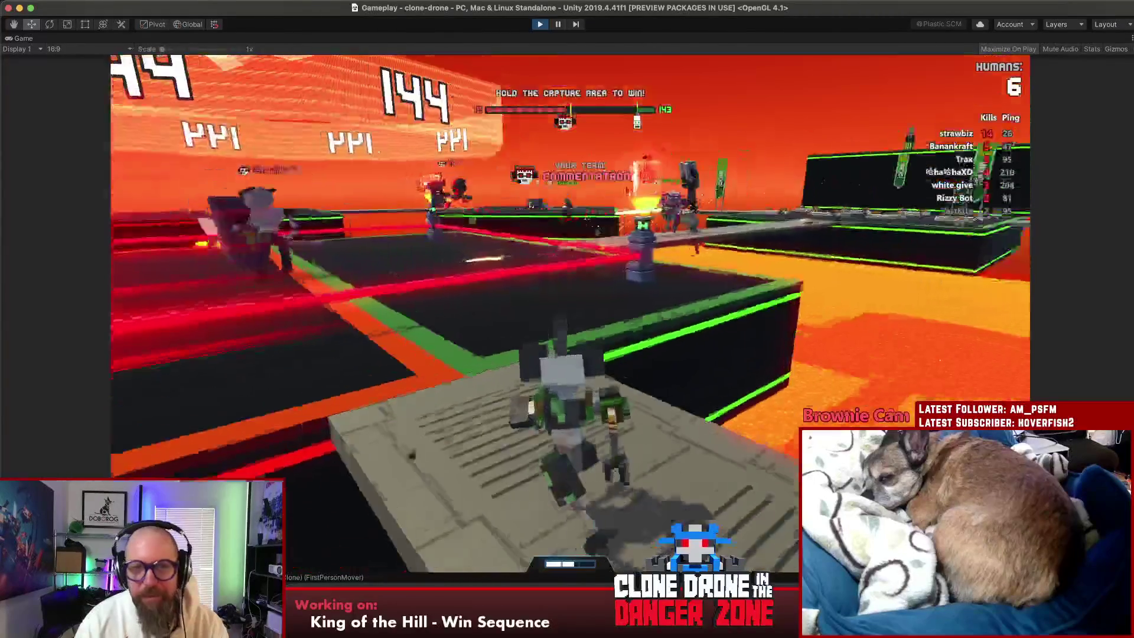
pyautogui.press('w')
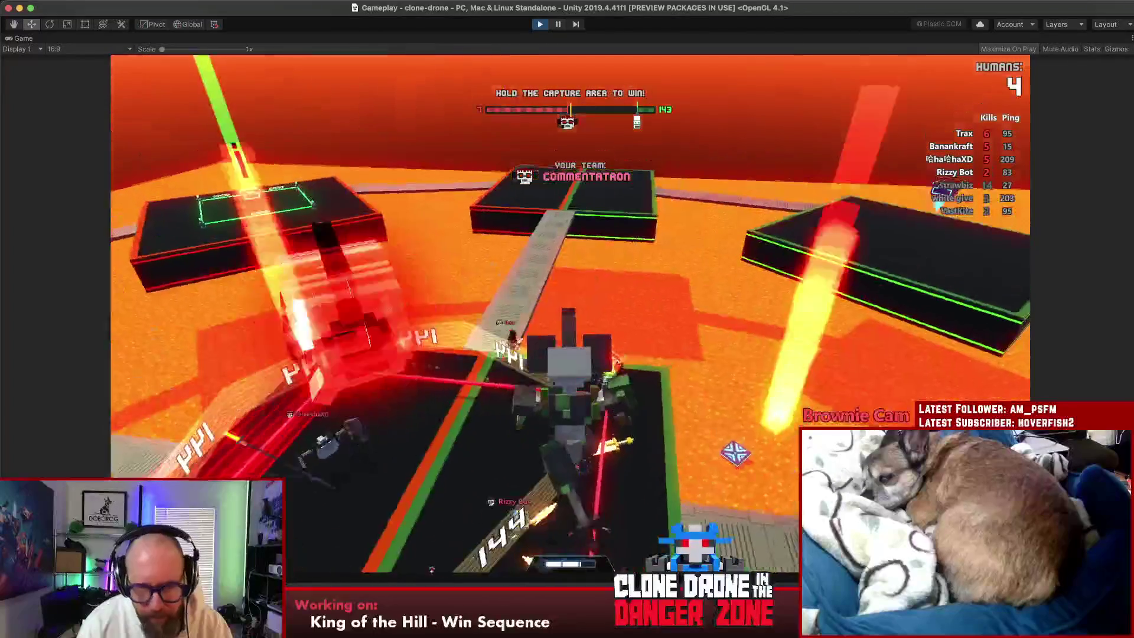
pyautogui.press('w')
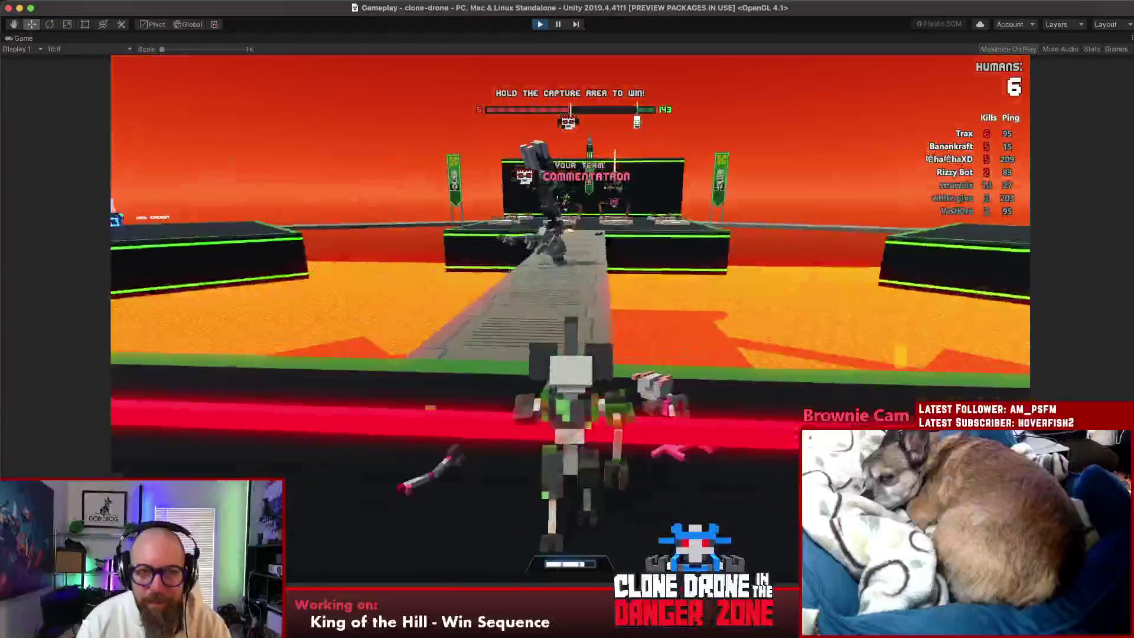